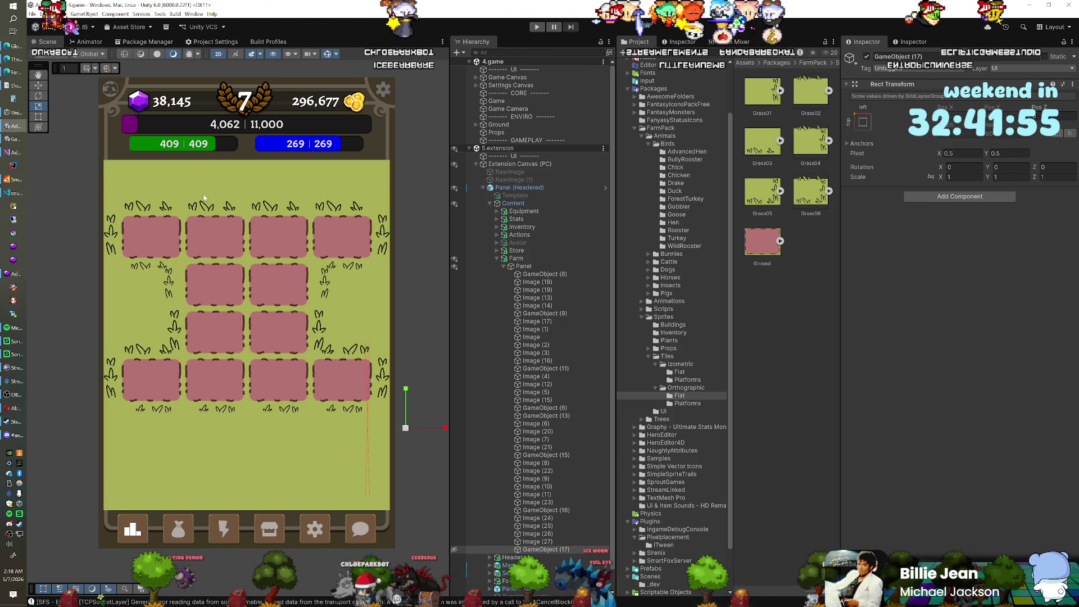
Center the farm Panel's anchor and raise its Grid Layout Group top padding from 10 to 164
{"action": "left_click", "coordinate": [523, 266]}
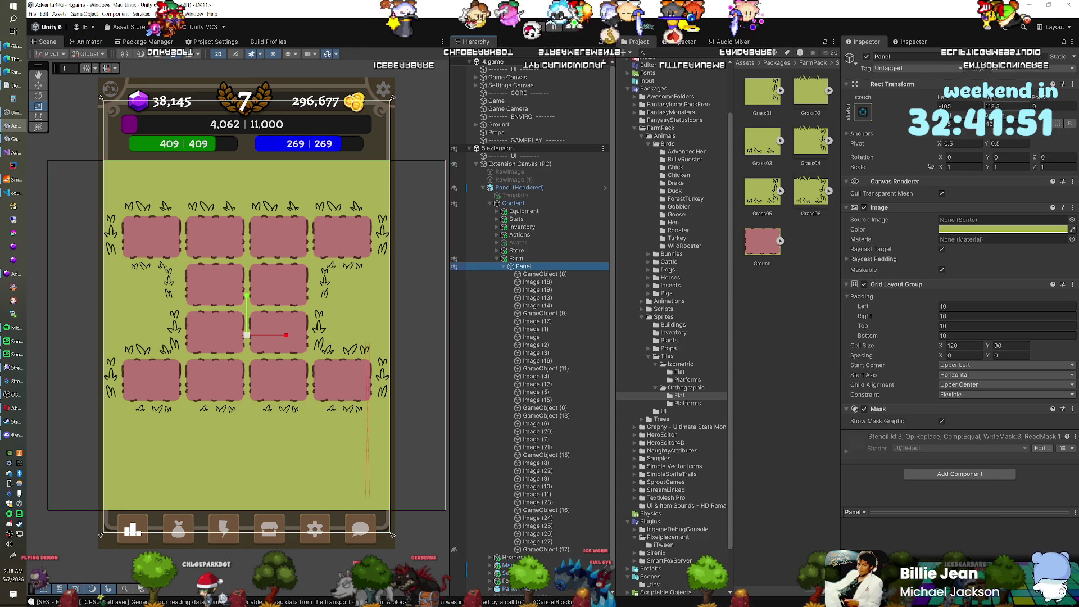
{"action": "left_click", "coordinate": [863, 112]}
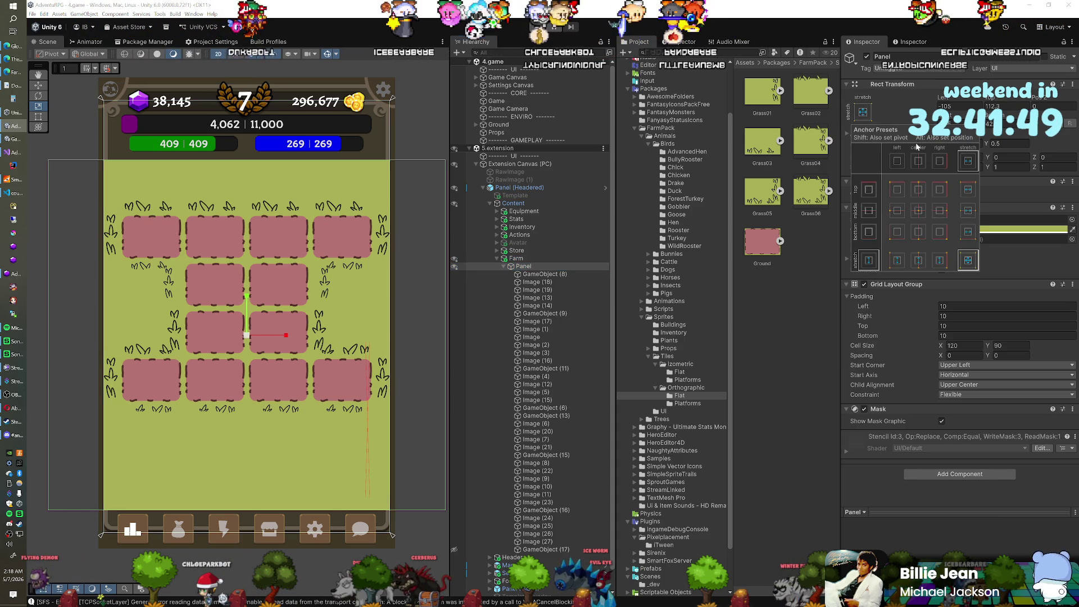
{"action": "left_click", "coordinate": [943, 40]}
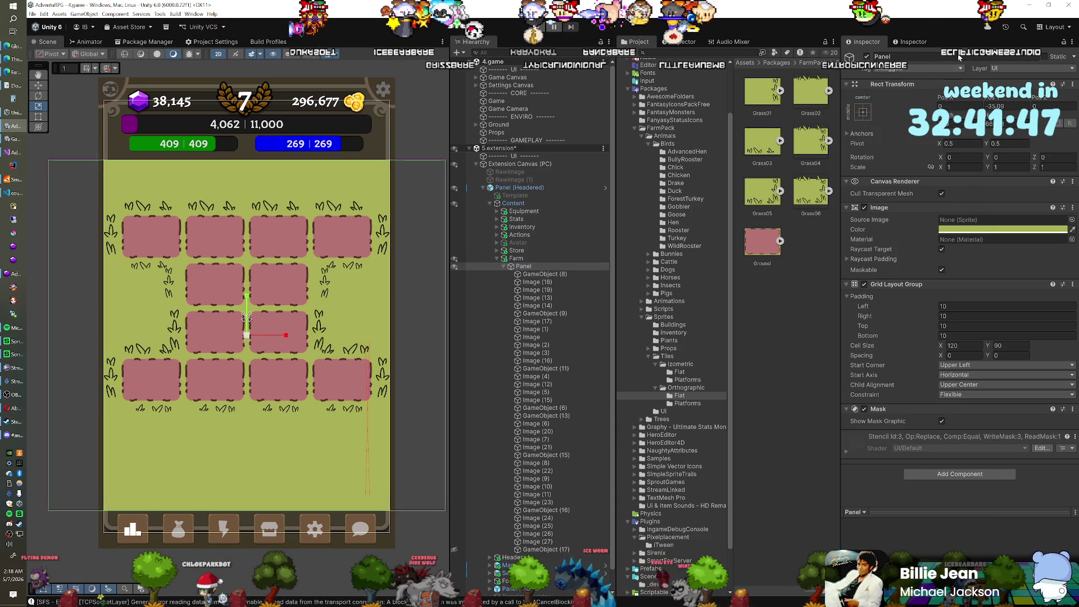
{"action": "left_click_drag", "start_coordinate": [994, 101], "coordinate": [808, 144]}
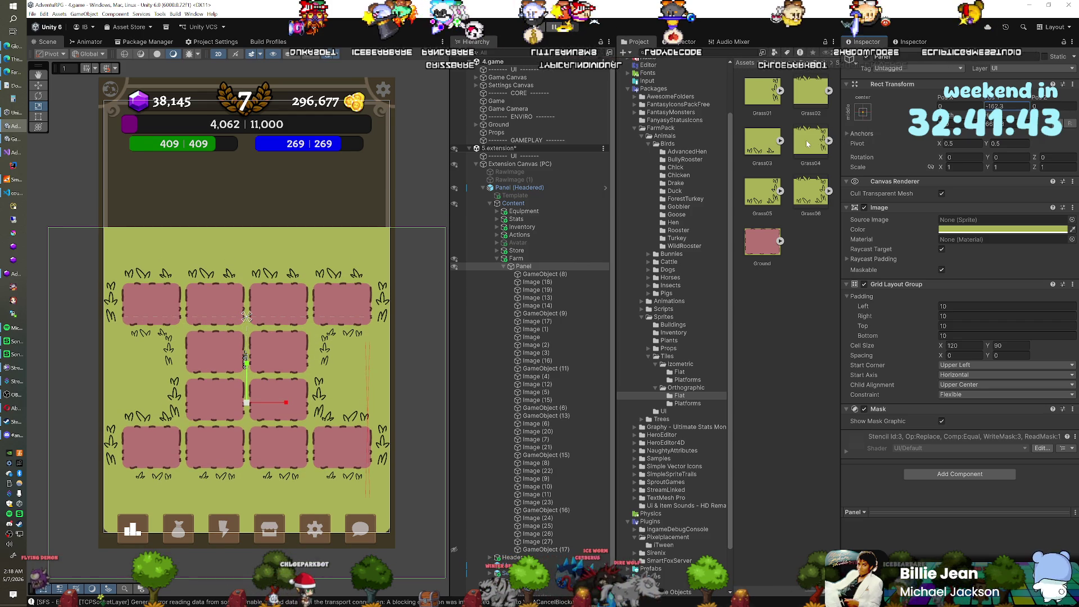
{"action": "key", "text": "ctrl+z"}
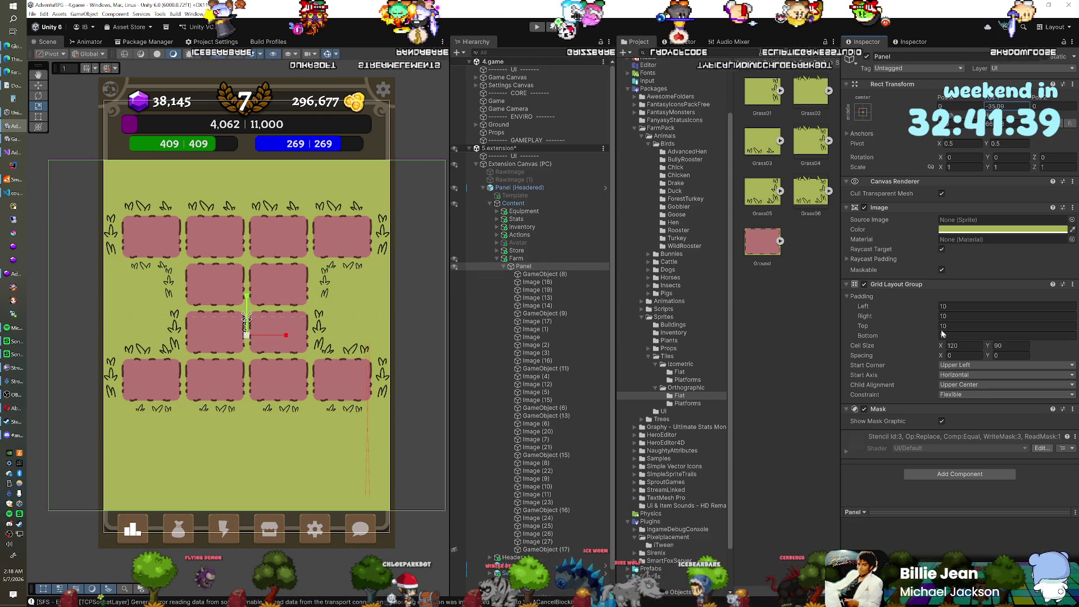
{"action": "left_click_drag", "start_coordinate": [910, 328], "coordinate": [986, 331]}
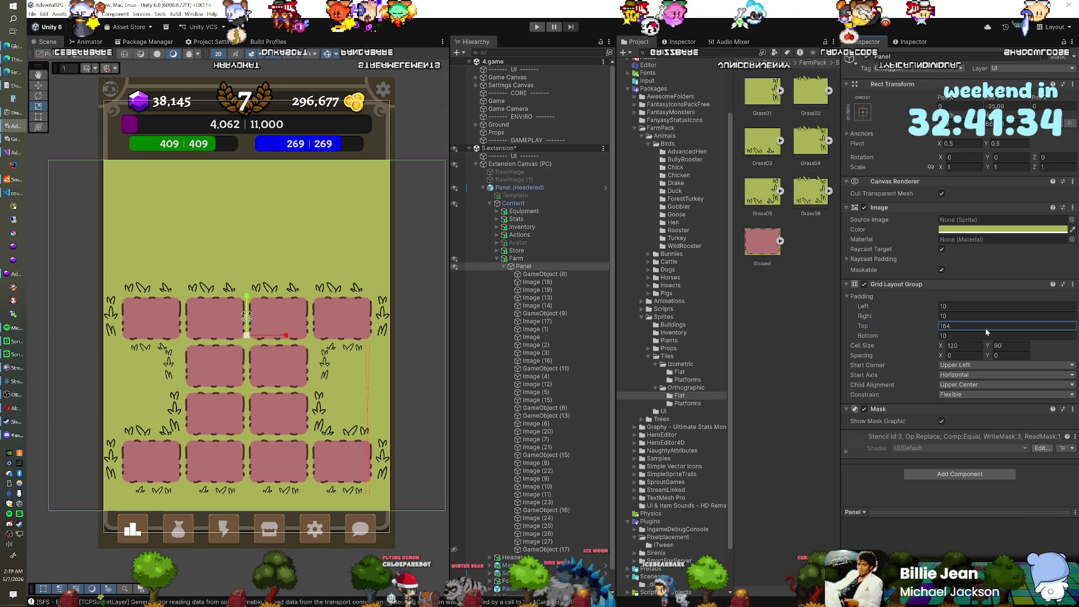
{"action": "left_click", "coordinate": [505, 268]}
Duplicate the grid Panel as Panel (1) and delete all of its copied plot tiles
{"action": "left_click", "coordinate": [504, 266]}
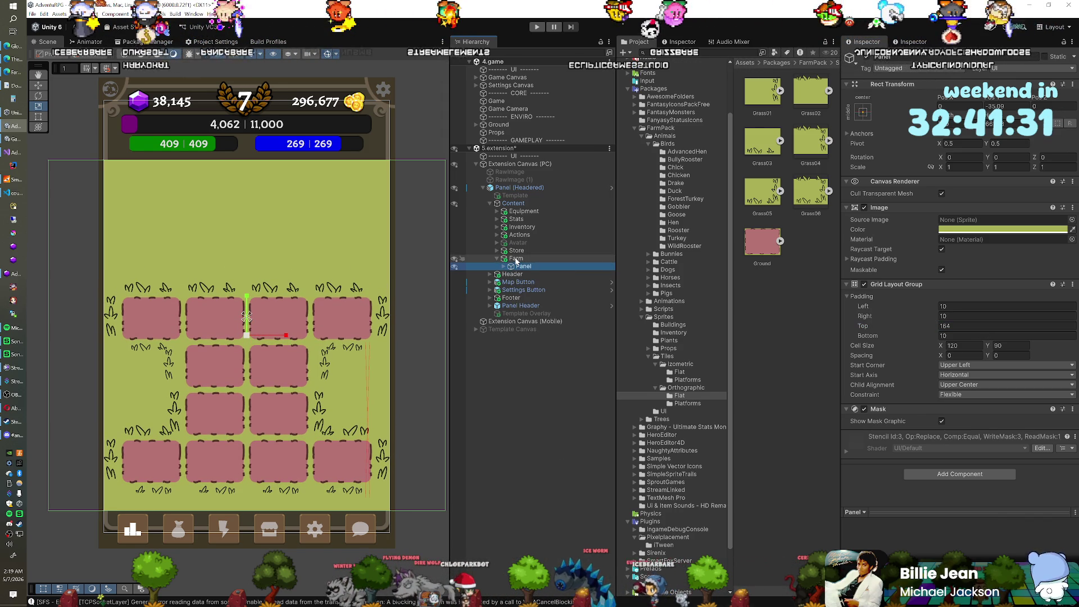
{"action": "left_click", "coordinate": [515, 260]}
{"action": "key", "text": "ctrl+d"}
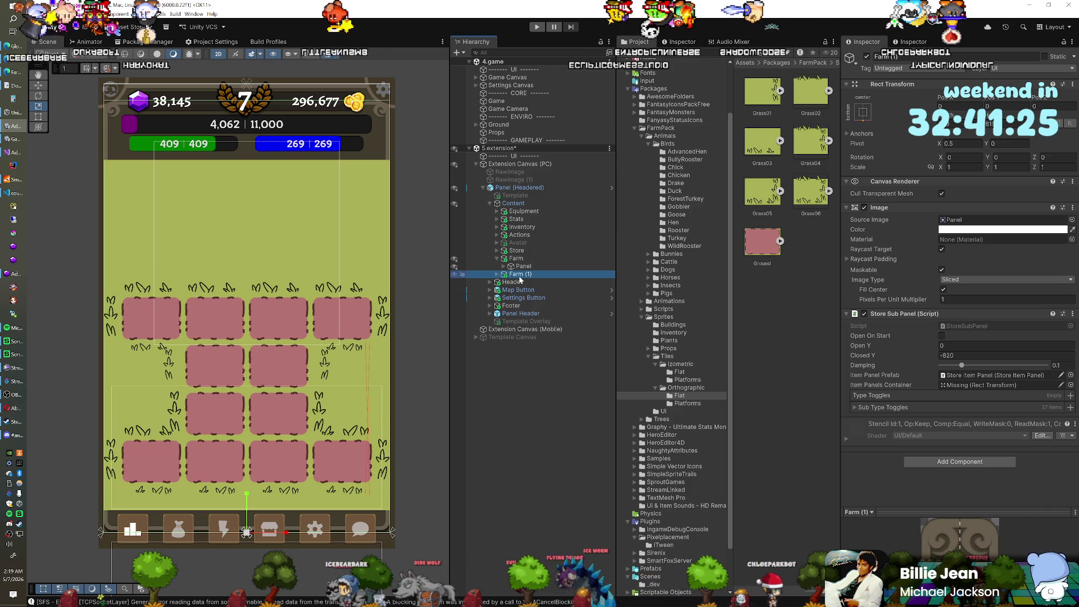
{"action": "key", "text": "Delete"}
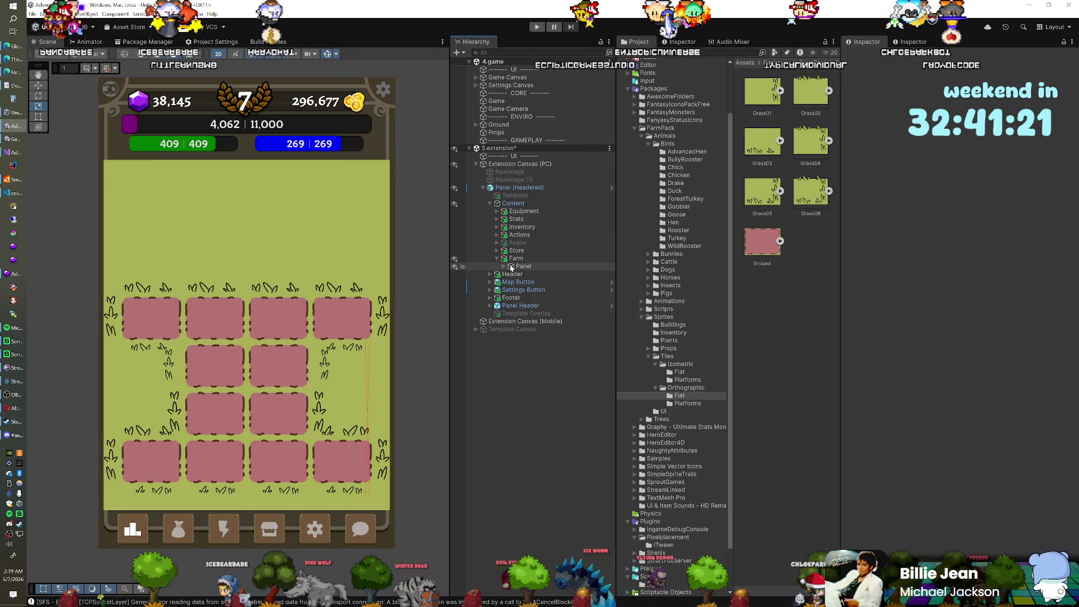
{"action": "left_click", "coordinate": [510, 268]}
{"action": "key", "text": "ctrl+d"}
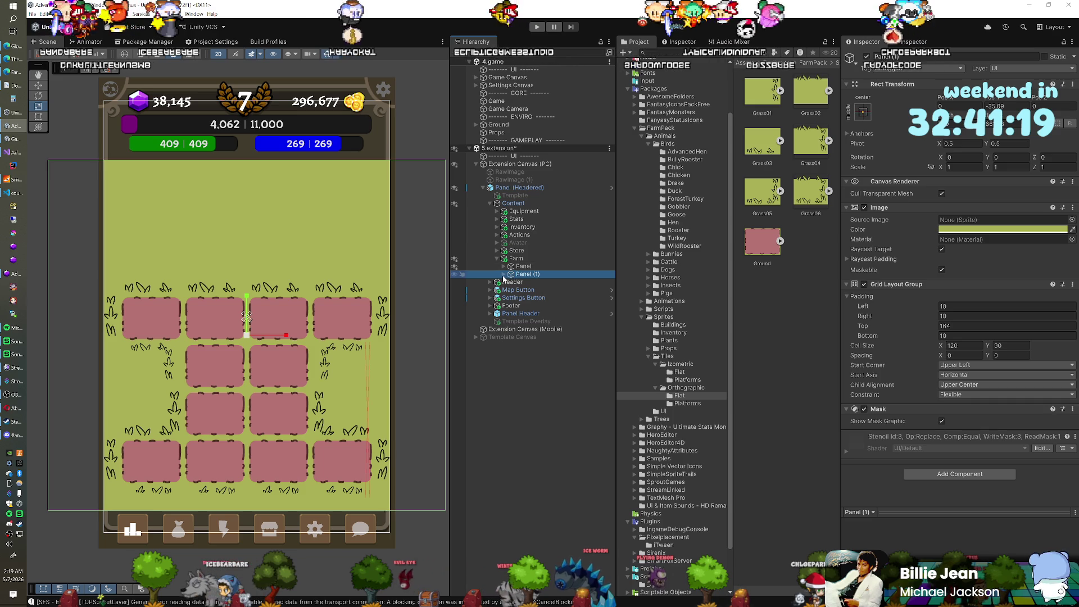
{"action": "left_click", "coordinate": [504, 274]}
{"action": "left_click", "coordinate": [541, 281]}
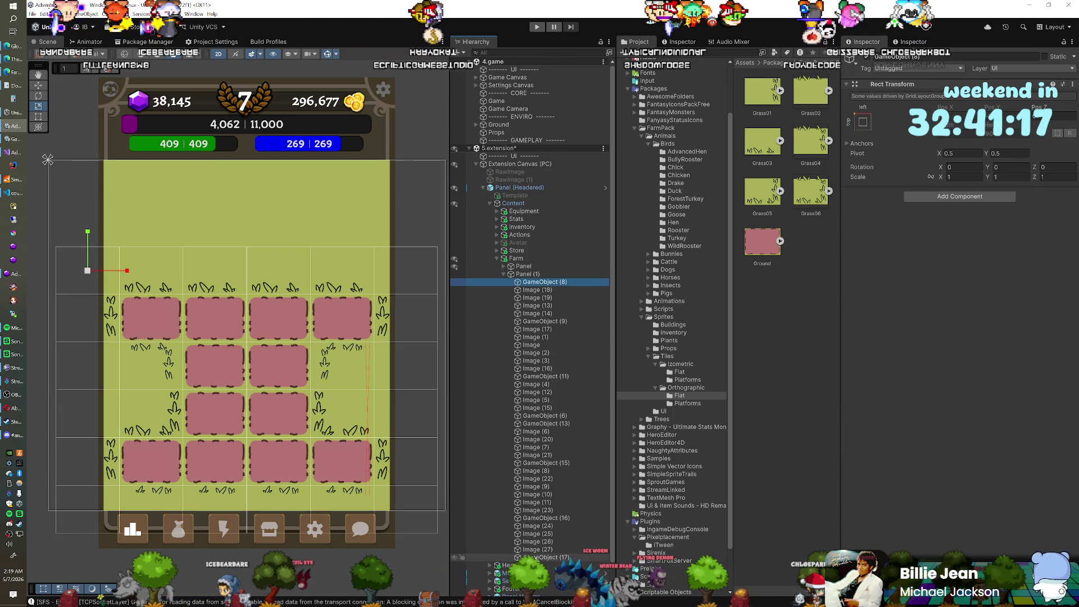
{"action": "left_click", "coordinate": [542, 557], "text": "shift"}
{"action": "key", "text": "Delete"}
{"action": "left_click", "coordinate": [525, 275]}
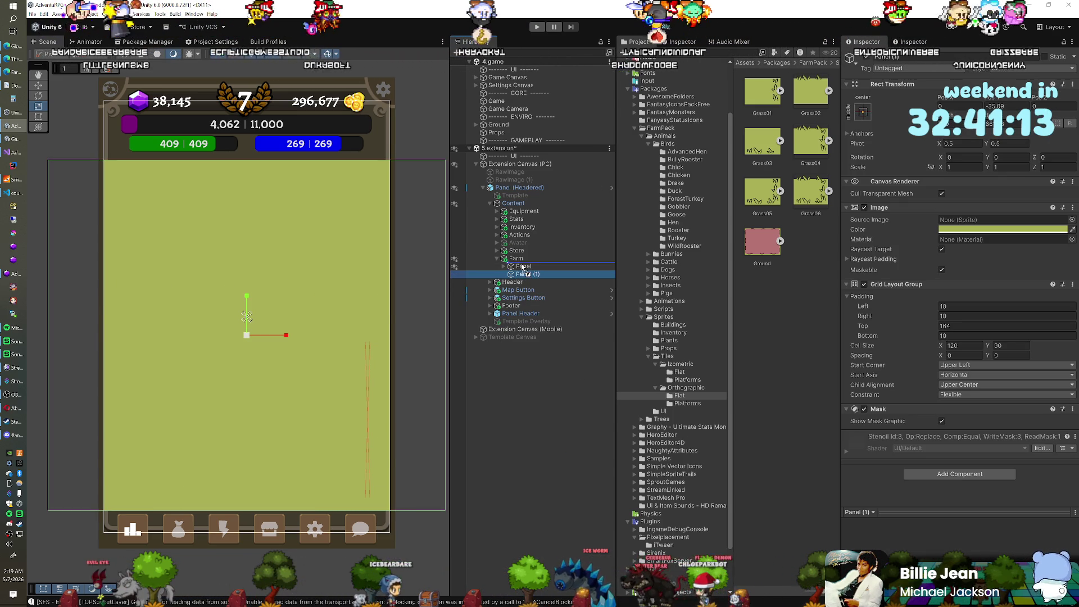
Move Panel (1) above the original Panel under Farm in the Hierarchy
{"action": "left_click_drag", "start_coordinate": [523, 268], "coordinate": [523, 263]}
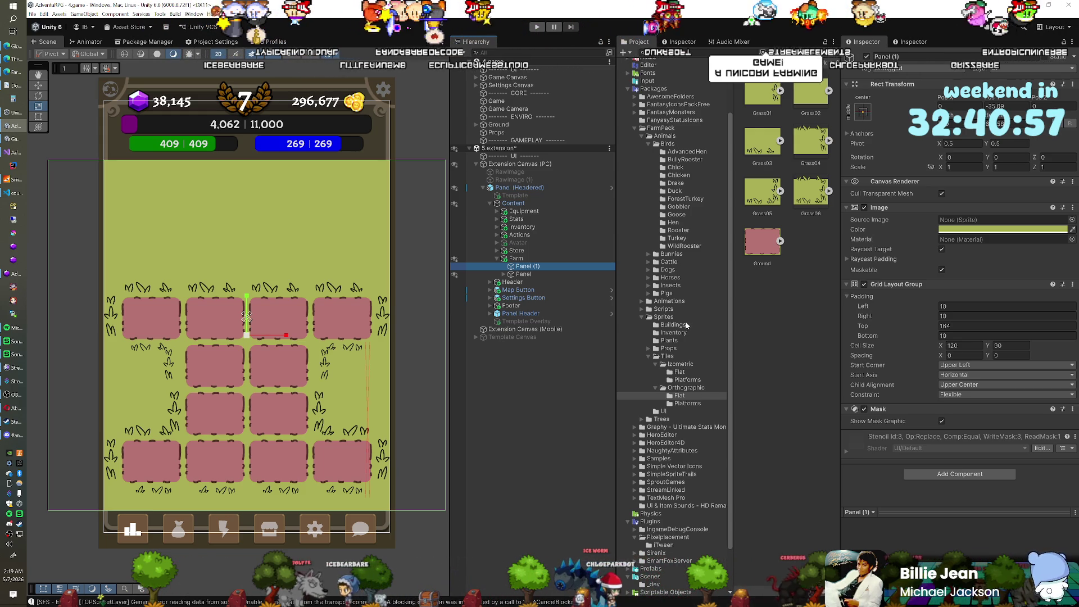
Scroll through Panel (1)'s settings in the Inspector
{"action": "scroll", "coordinate": [677, 318], "scroll_direction": "up", "scroll_amount": 5}
{"action": "scroll", "coordinate": [678, 319], "scroll_direction": "down", "scroll_amount": 2}
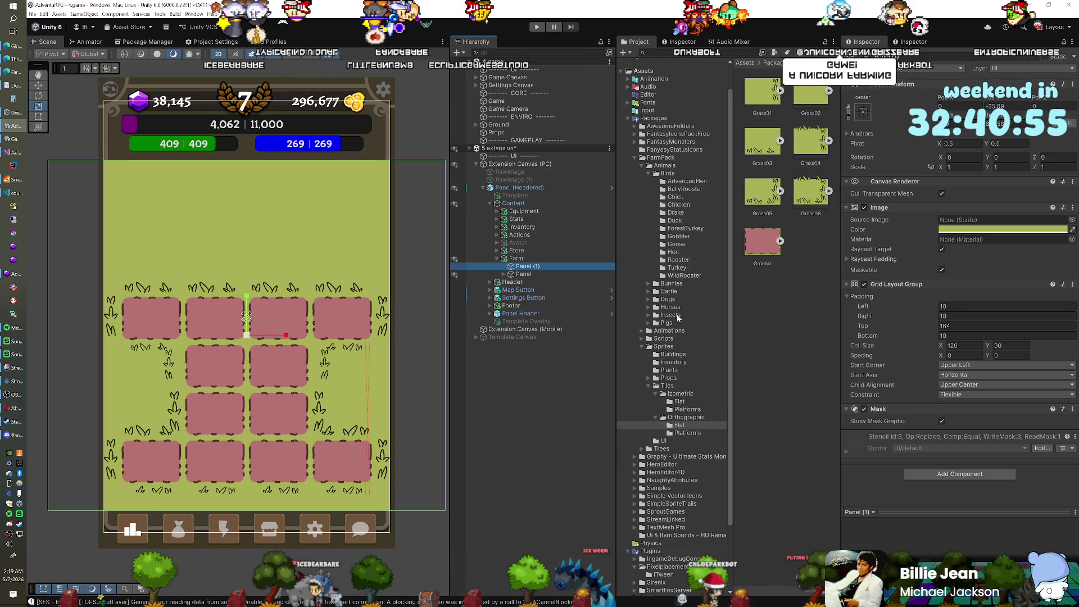
{"action": "scroll", "coordinate": [678, 318], "scroll_direction": "down", "scroll_amount": 4}
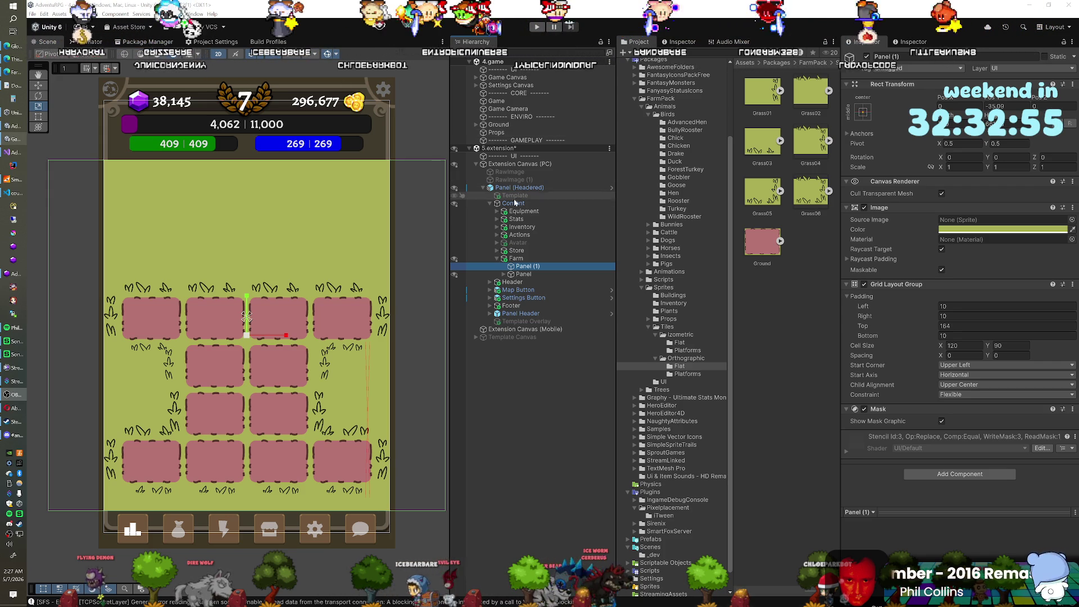
Set Panel (1)'s Image colour to white FFFFFF
{"action": "left_click", "coordinate": [515, 269]}
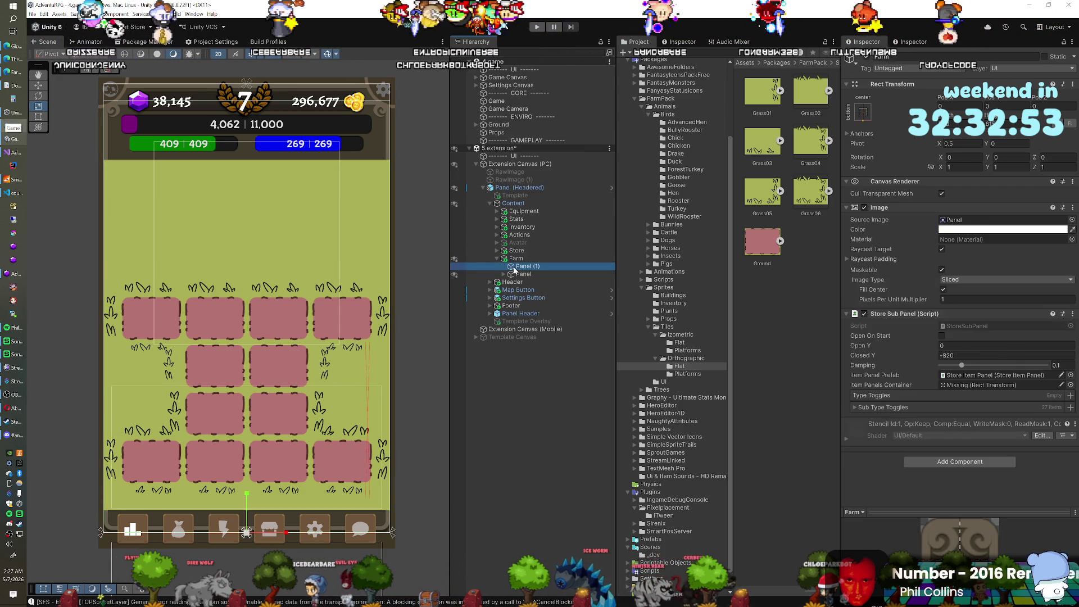
{"action": "left_click", "coordinate": [514, 268]}
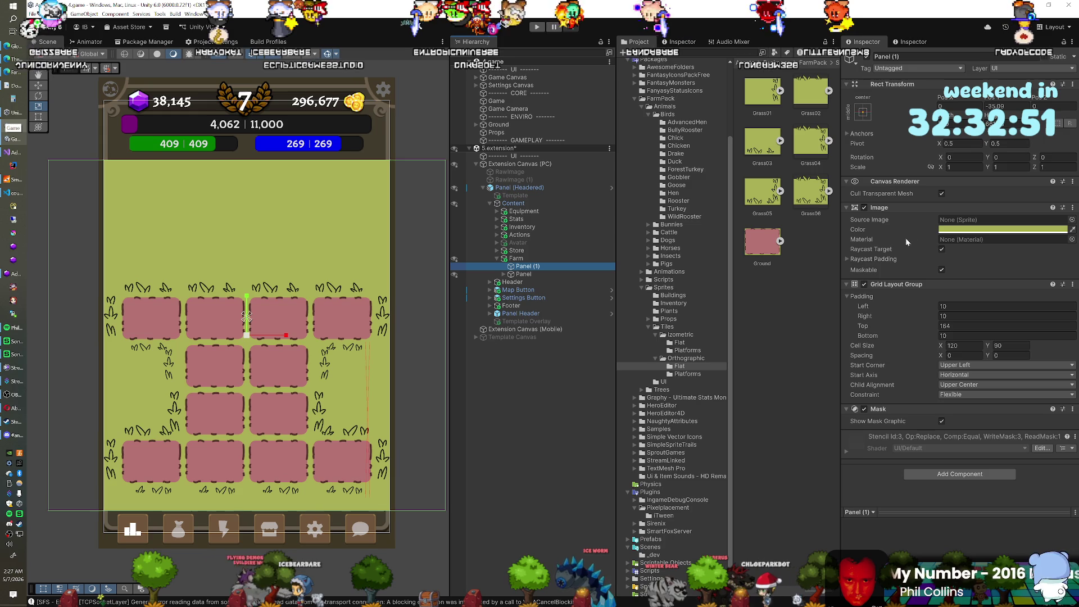
{"action": "left_click", "coordinate": [950, 229]}
{"action": "left_click", "coordinate": [987, 279]}
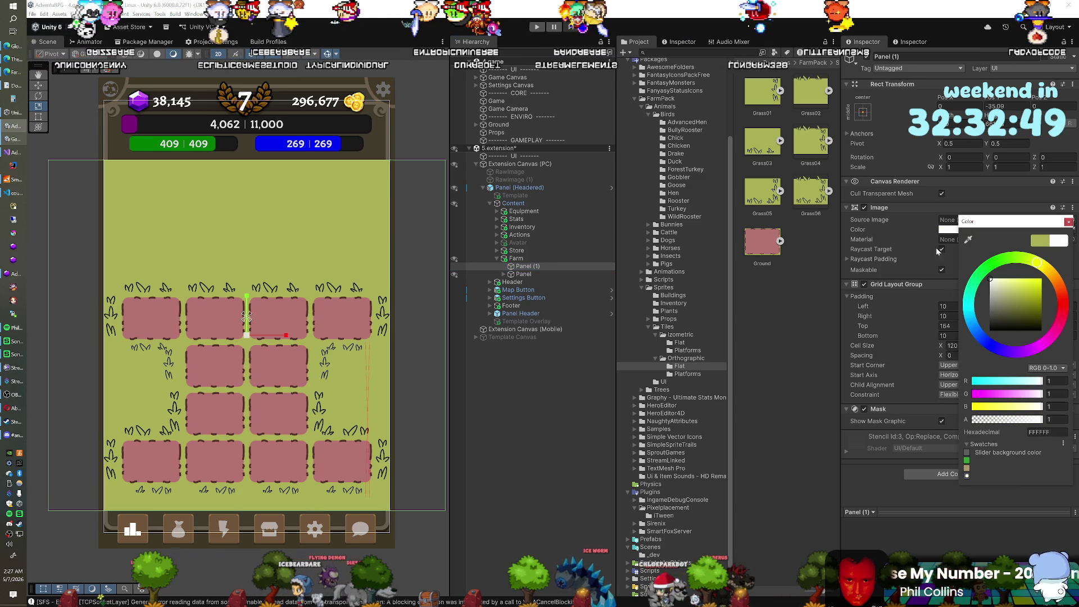
{"action": "left_click", "coordinate": [885, 222]}
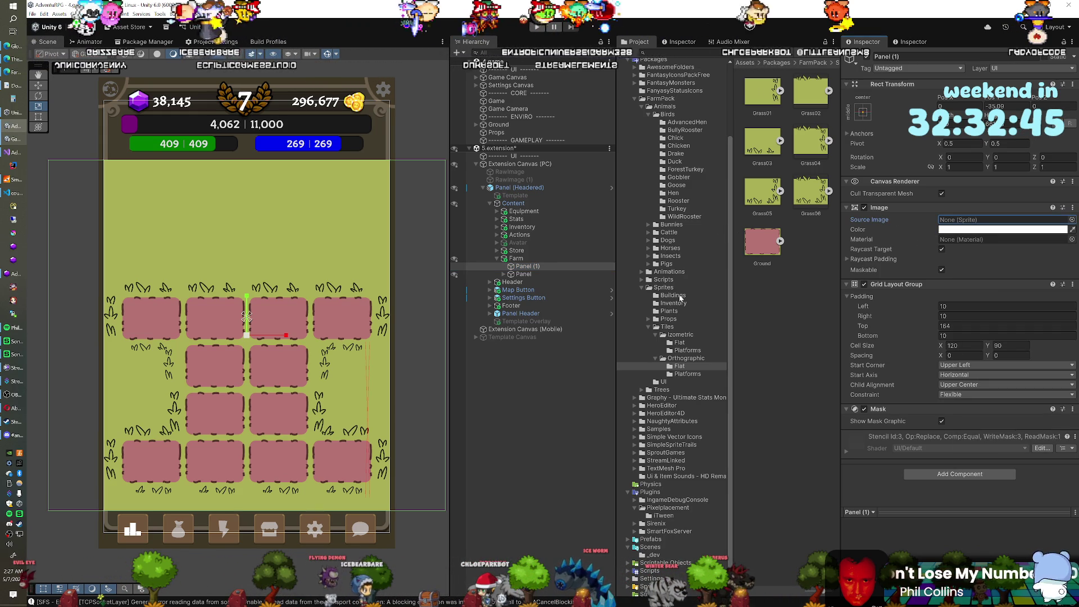
{"action": "scroll", "coordinate": [671, 298], "scroll_direction": "up", "scroll_amount": 3}
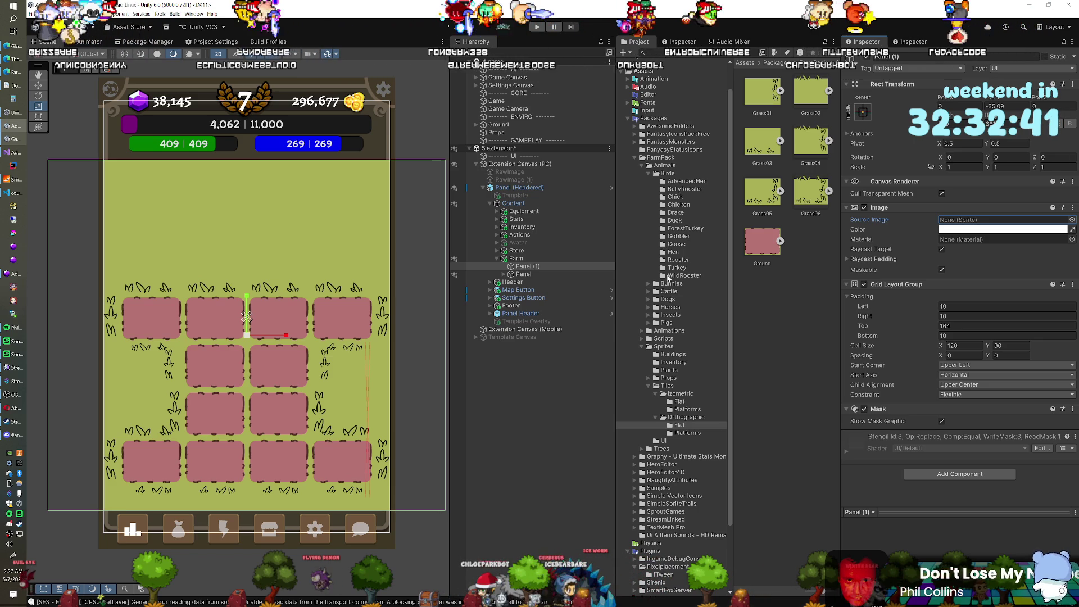
Drag the Ambar sprite from Sprites > Buildings into Panel (1)'s Source Image field
{"action": "left_click", "coordinate": [673, 354]}
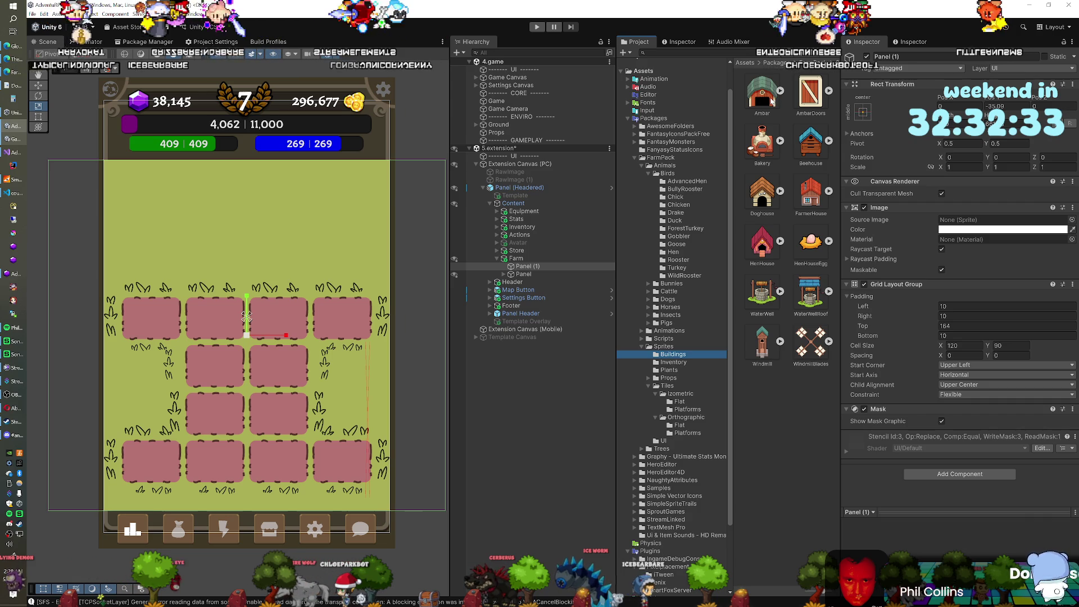
{"action": "left_click_drag", "start_coordinate": [771, 101], "coordinate": [957, 221]}
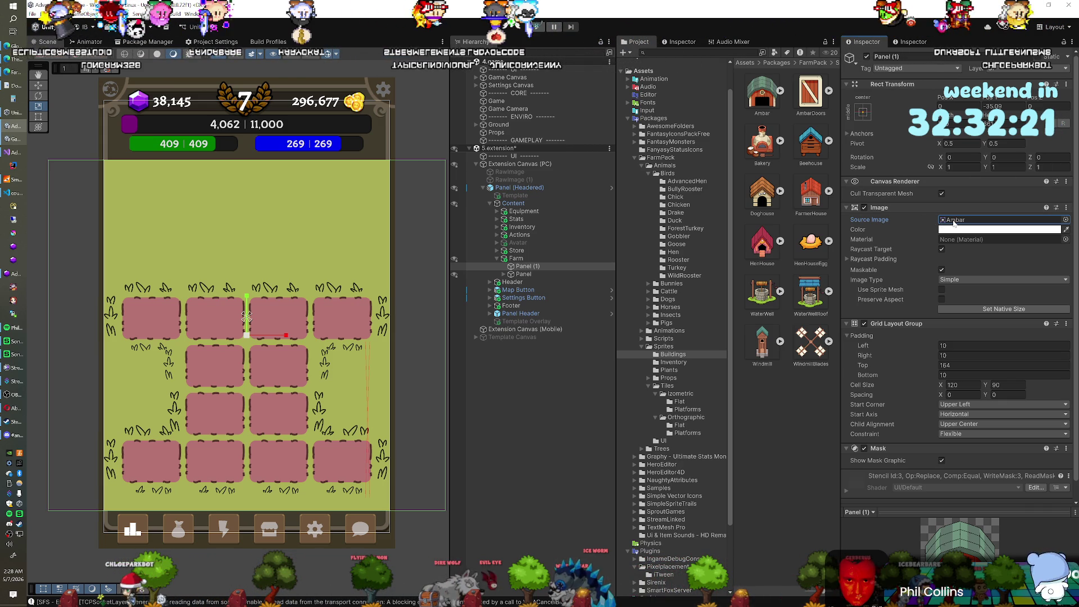
{"action": "scroll", "coordinate": [313, 375], "scroll_direction": "down", "scroll_amount": 4}
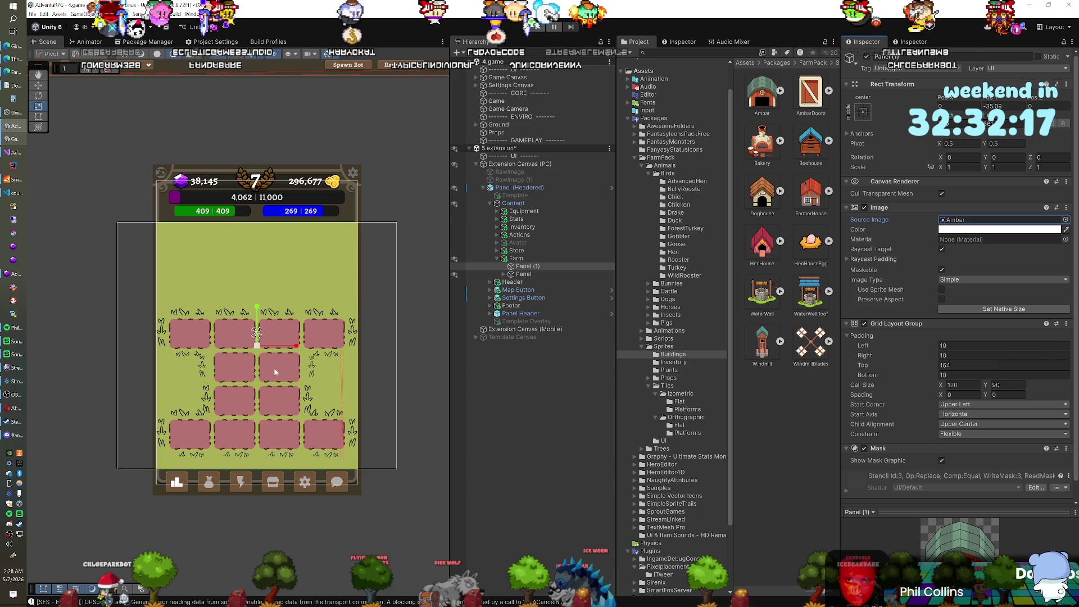
Remove the Mask component from Panel (1) and move the panel left and down
{"action": "key", "text": "w"}
{"action": "left_click_drag", "start_coordinate": [230, 351], "coordinate": [172, 361]}
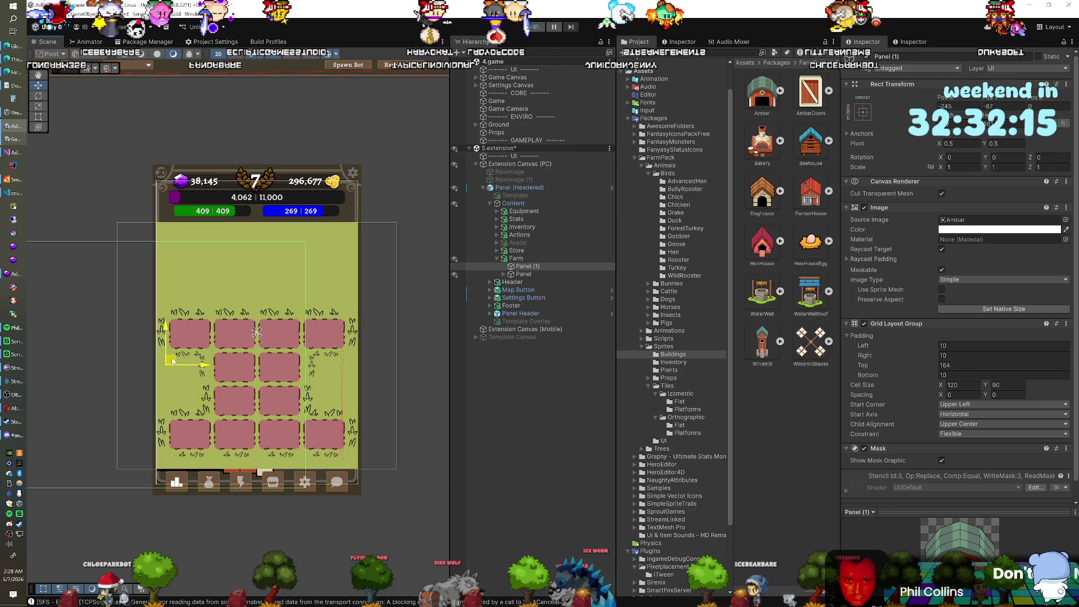
{"action": "key", "text": "ctrl+z"}
{"action": "key", "text": "ctrl+z"}
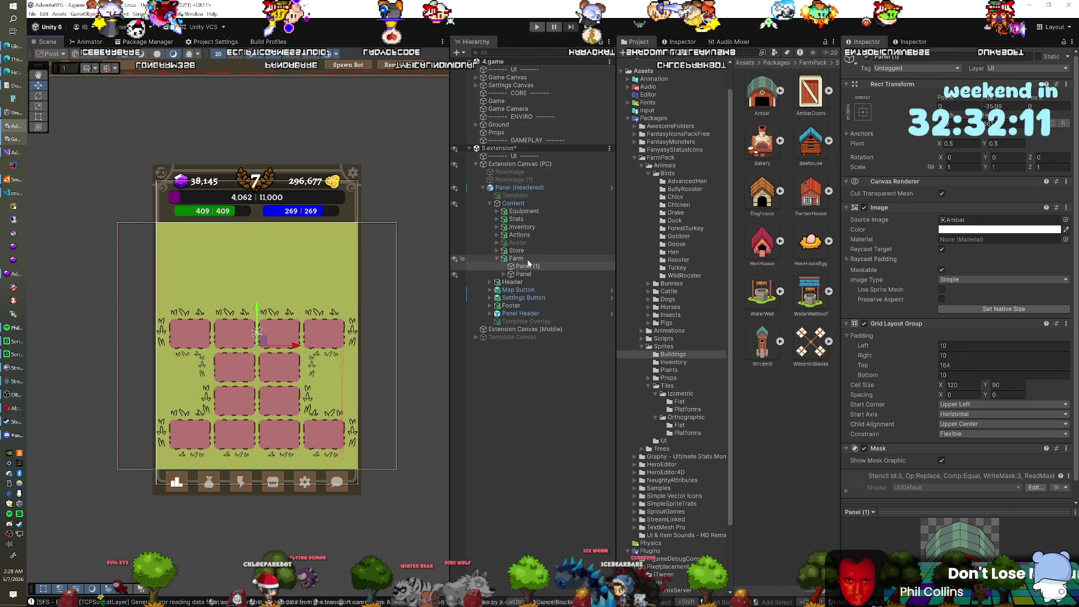
{"action": "left_click", "coordinate": [516, 258]}
{"action": "left_click", "coordinate": [528, 267]}
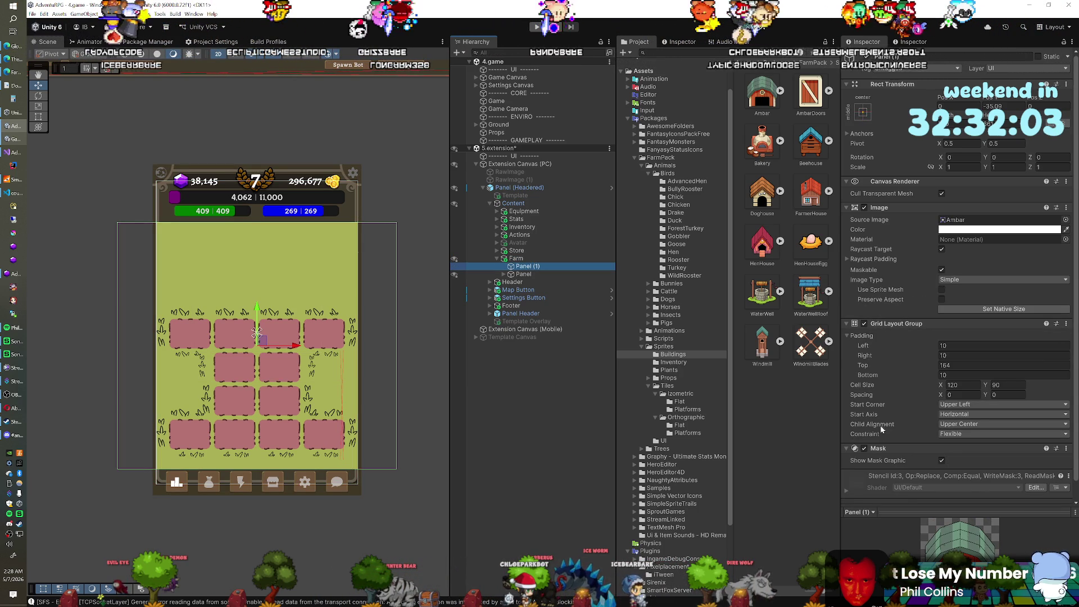
{"action": "right_click", "coordinate": [879, 448]}
{"action": "left_click", "coordinate": [899, 480]}
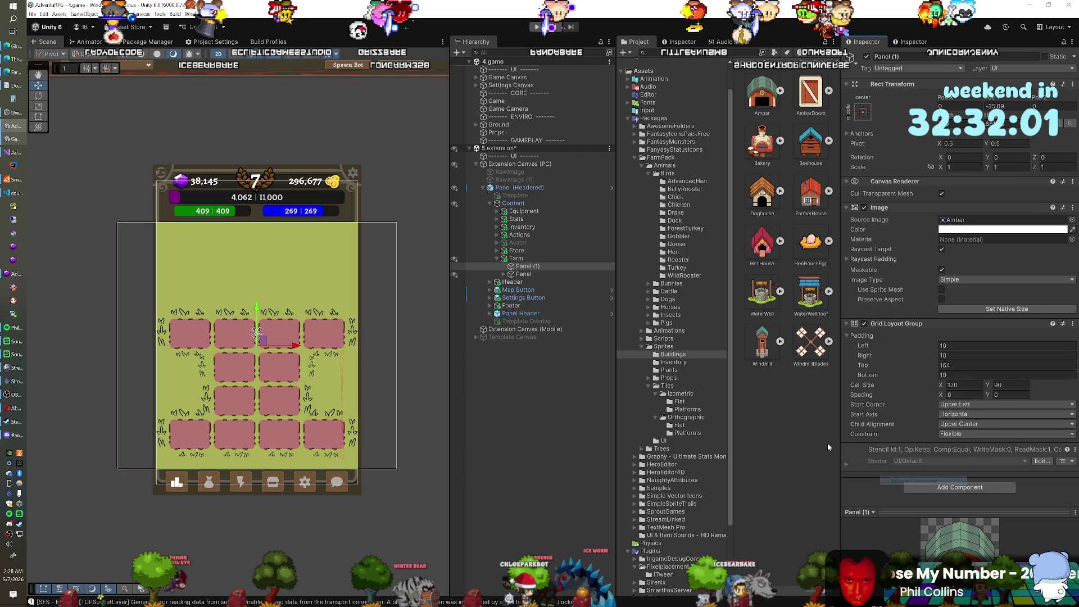
{"action": "mouse_move", "coordinate": [264, 343]}
{"action": "left_mouse_down"}
{"action": "mouse_move", "coordinate": [124, 360]}
{"action": "mouse_move", "coordinate": [114, 251]}
{"action": "mouse_move", "coordinate": [114, 285]}
{"action": "mouse_move", "coordinate": [245, 294]}
{"action": "left_mouse_up"}
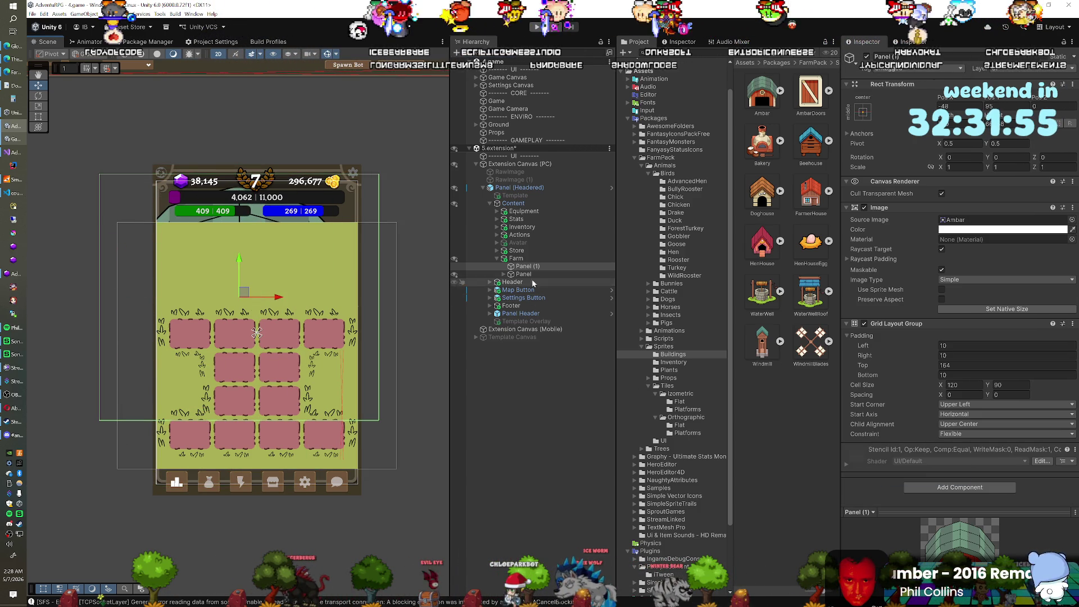
Put Panel (1) below Panel, enable Preserve Aspect, and shrink the barn above the plots
{"action": "left_click_drag", "start_coordinate": [527, 268], "coordinate": [525, 278]}
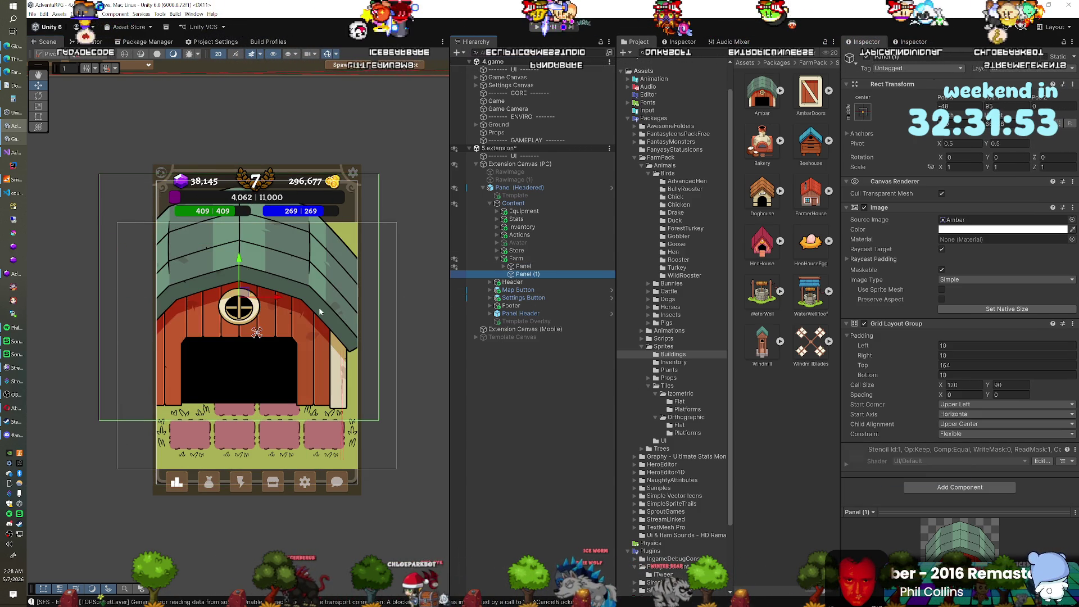
{"action": "left_click", "coordinate": [941, 299]}
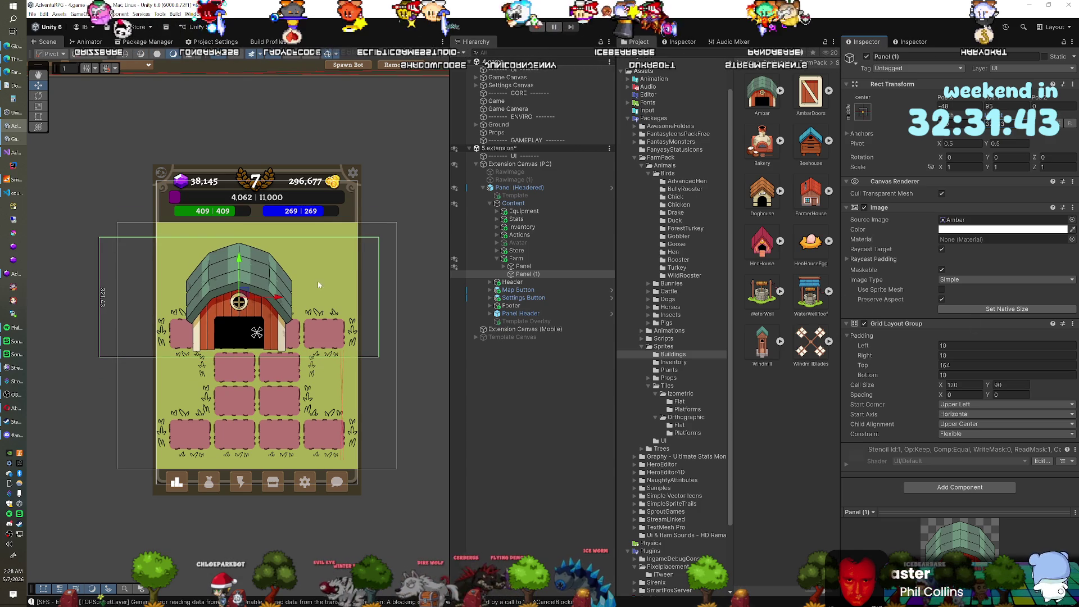
{"action": "left_click_drag", "start_coordinate": [252, 294], "coordinate": [263, 252]}
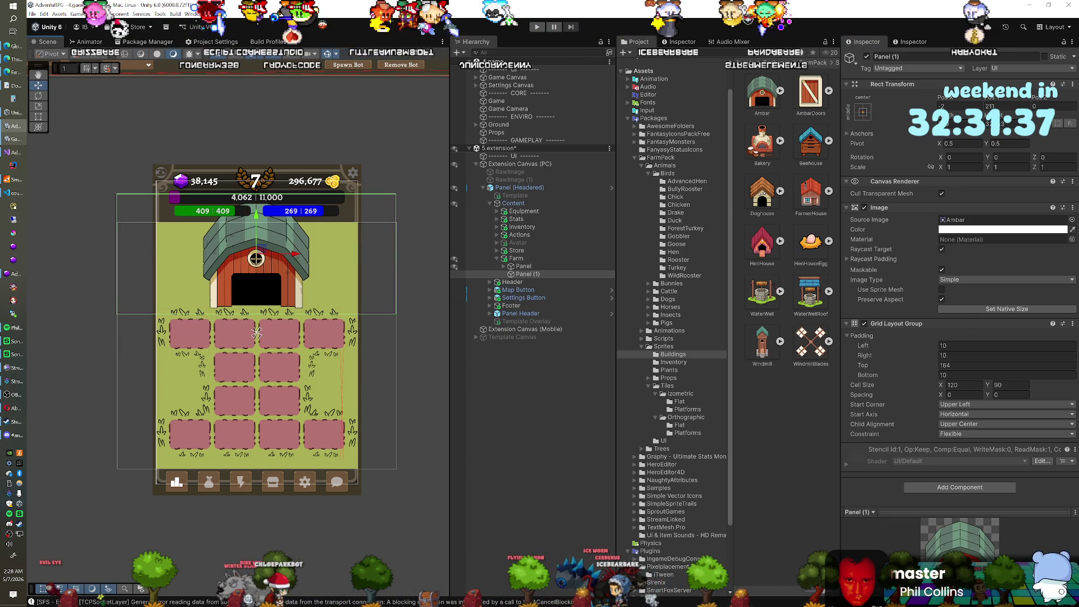
{"action": "left_click_drag", "start_coordinate": [294, 195], "coordinate": [258, 224]}
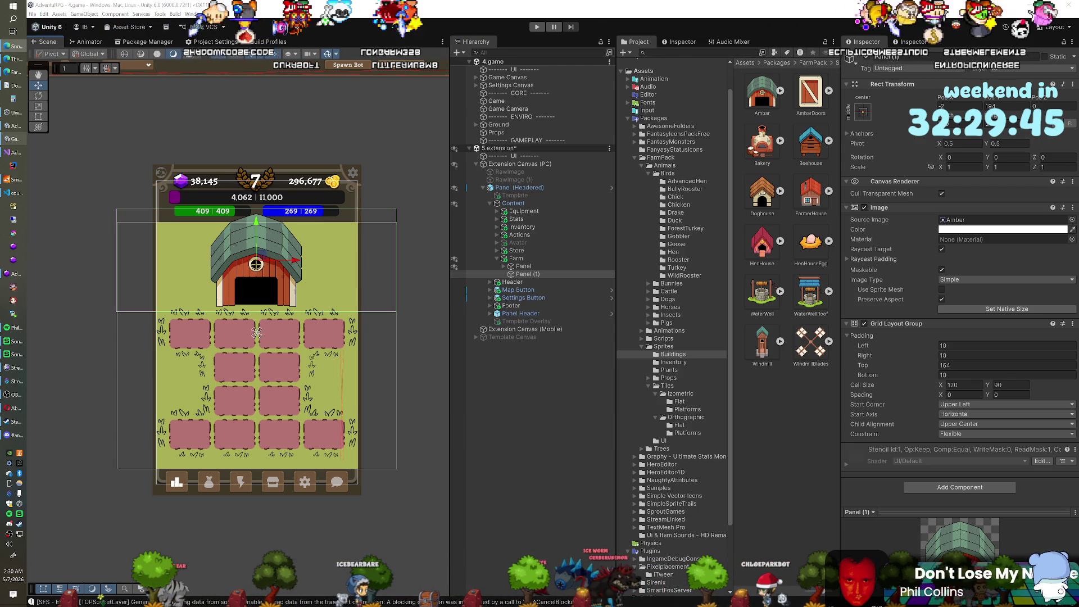
{"action": "key", "text": "alt+Tab"}
{"action": "left_click_drag", "start_coordinate": [562, 206], "coordinate": [406, 1]}
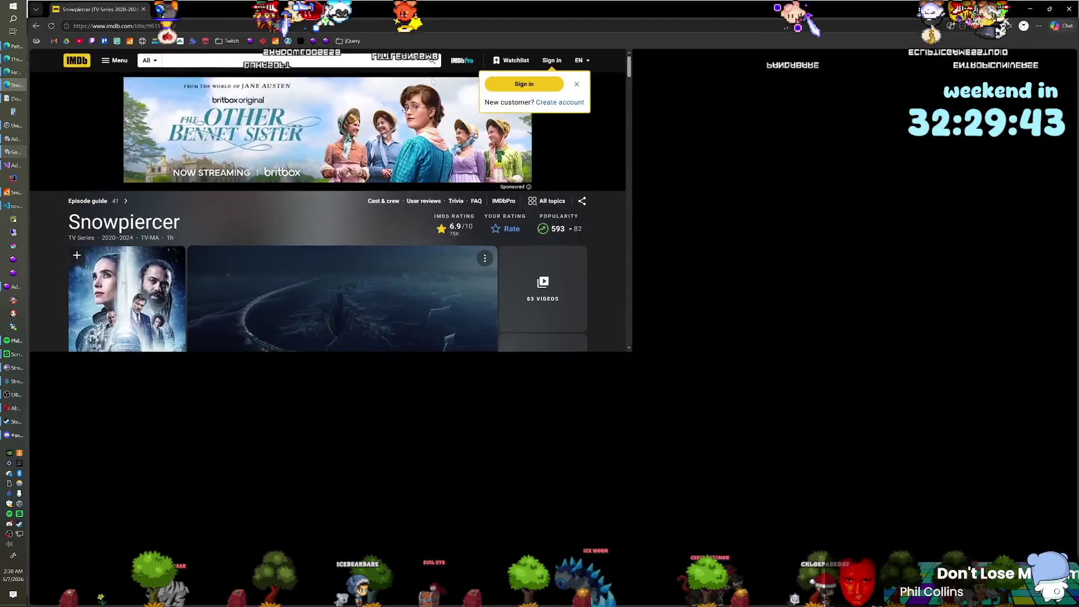
{"action": "scroll", "coordinate": [207, 262], "scroll_direction": "down", "scroll_amount": 1}
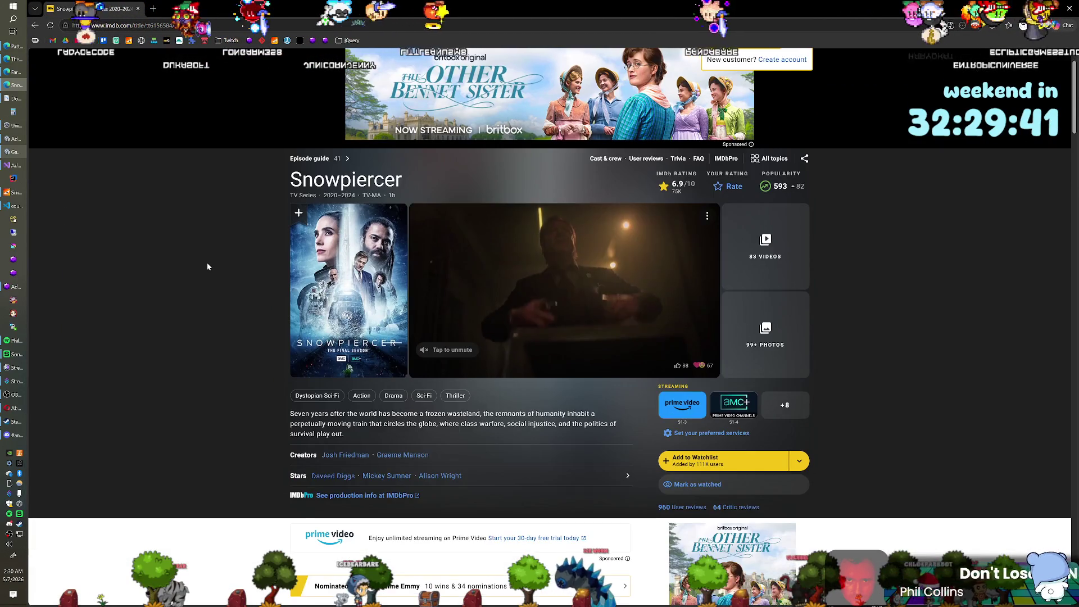
{"action": "scroll", "coordinate": [206, 262], "scroll_direction": "down", "scroll_amount": 1}
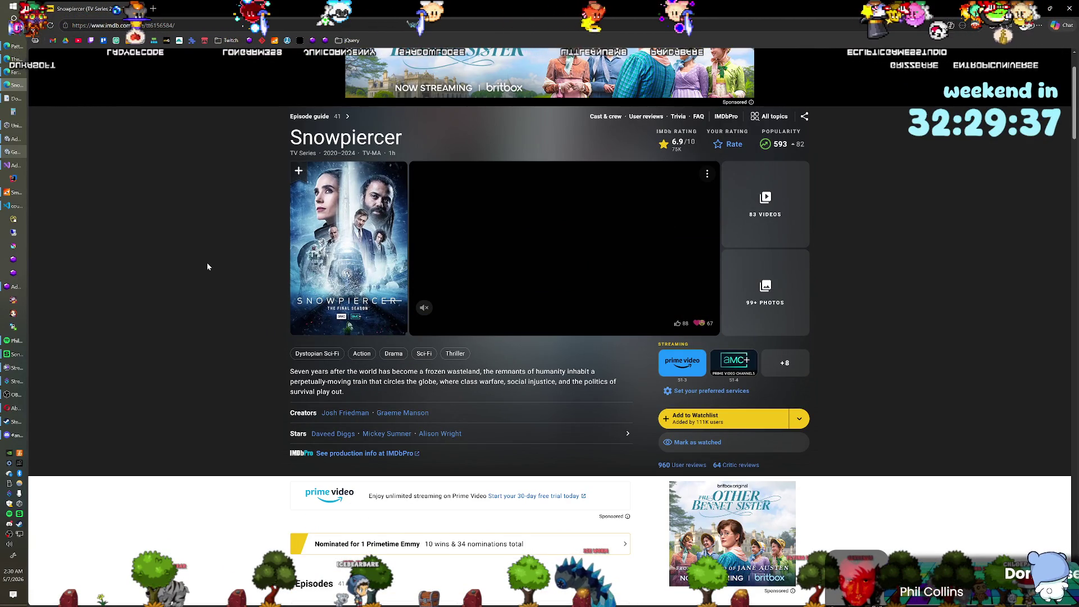
{"action": "scroll", "coordinate": [207, 267], "scroll_direction": "down", "scroll_amount": 3}
{"action": "scroll", "coordinate": [207, 266], "scroll_direction": "down", "scroll_amount": 1}
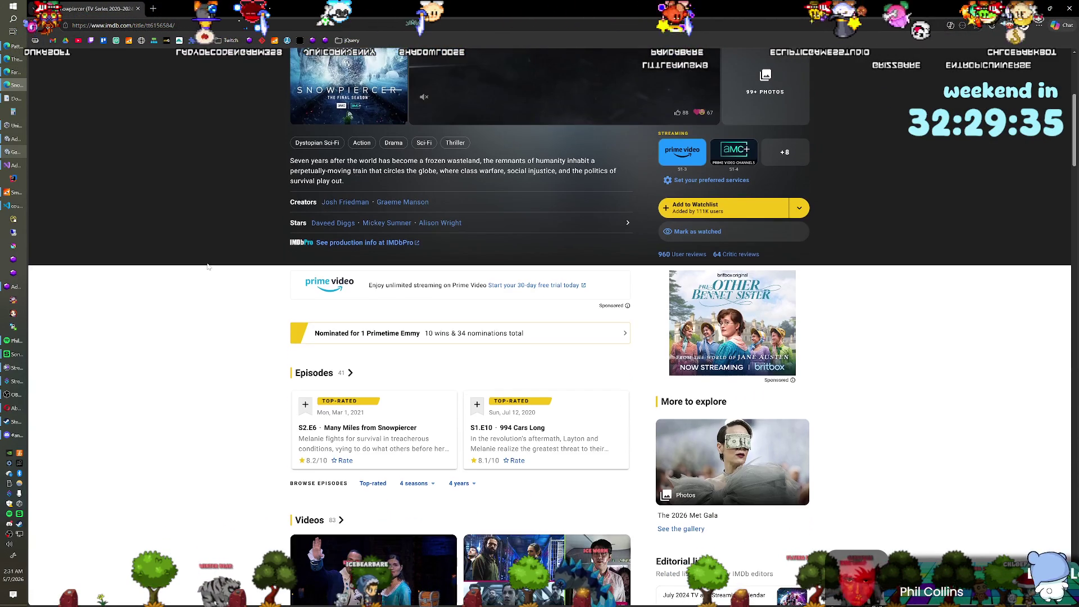
{"action": "scroll", "coordinate": [208, 267], "scroll_direction": "down", "scroll_amount": 10}
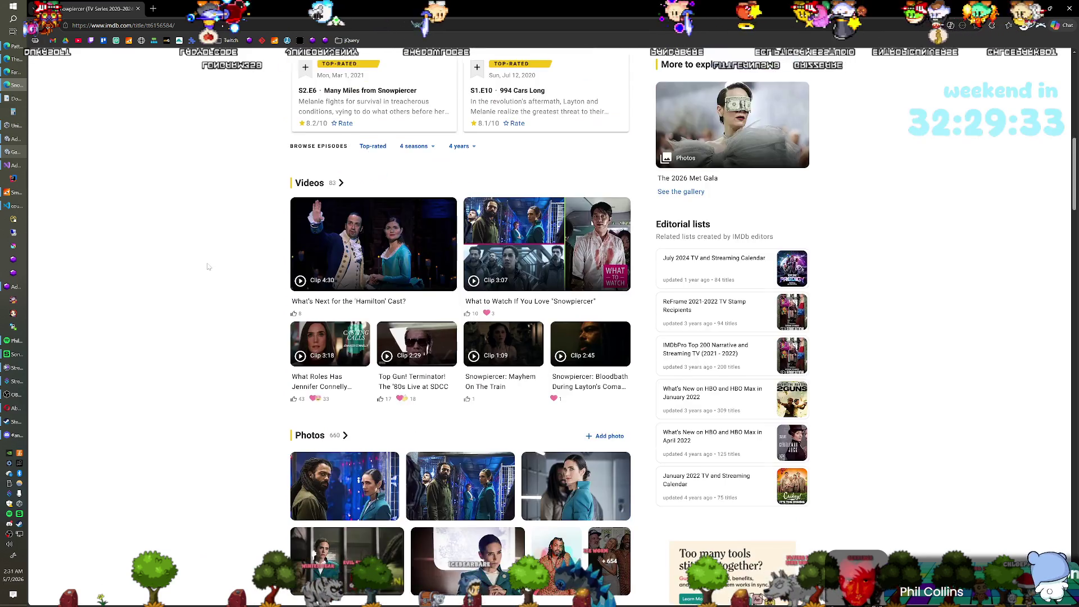
{"action": "scroll", "coordinate": [207, 266], "scroll_direction": "down", "scroll_amount": 10}
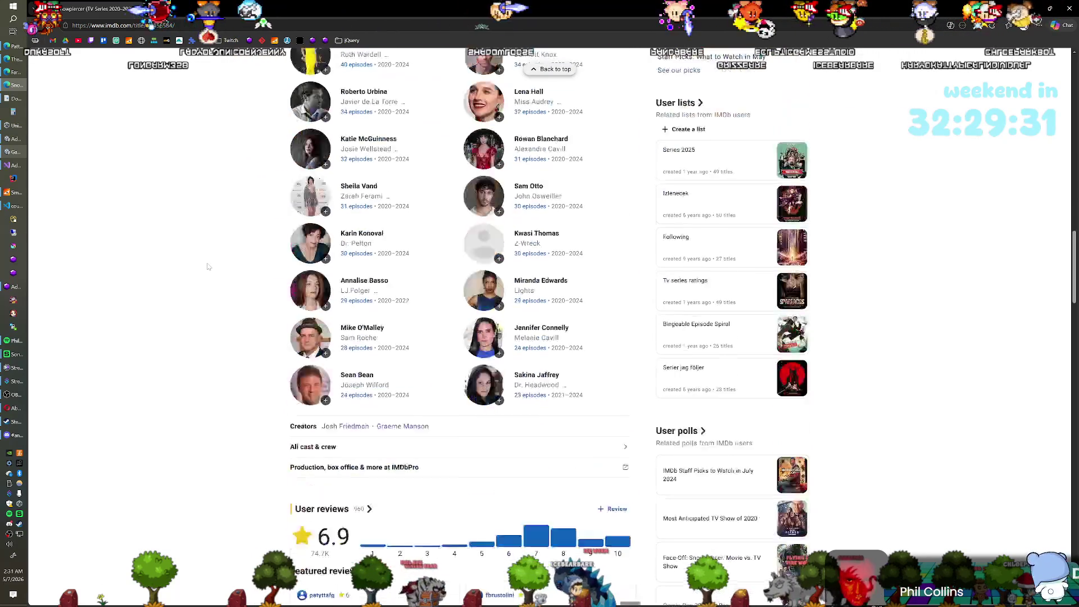
{"action": "scroll", "coordinate": [207, 267], "scroll_direction": "up", "scroll_amount": 9}
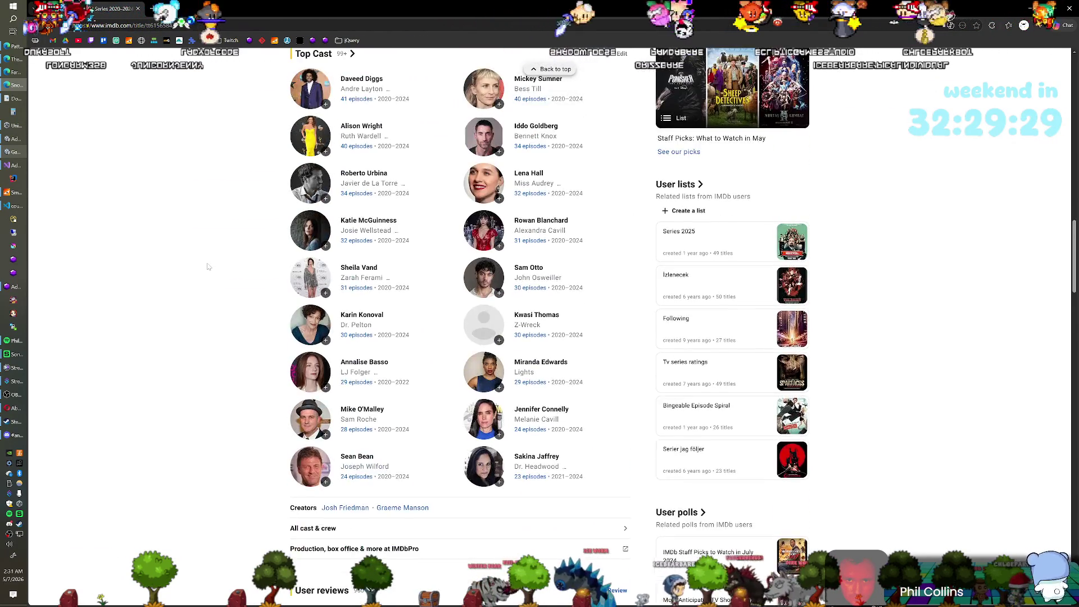
{"action": "scroll", "coordinate": [209, 275], "scroll_direction": "up", "scroll_amount": 18}
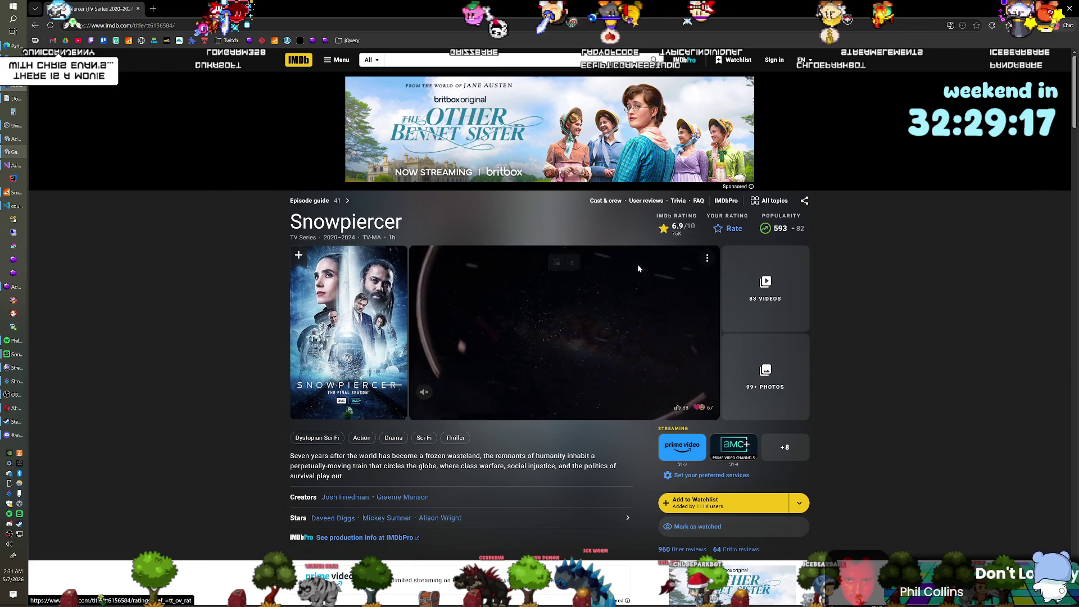
{"action": "scroll", "coordinate": [165, 347], "scroll_direction": "down", "scroll_amount": 5}
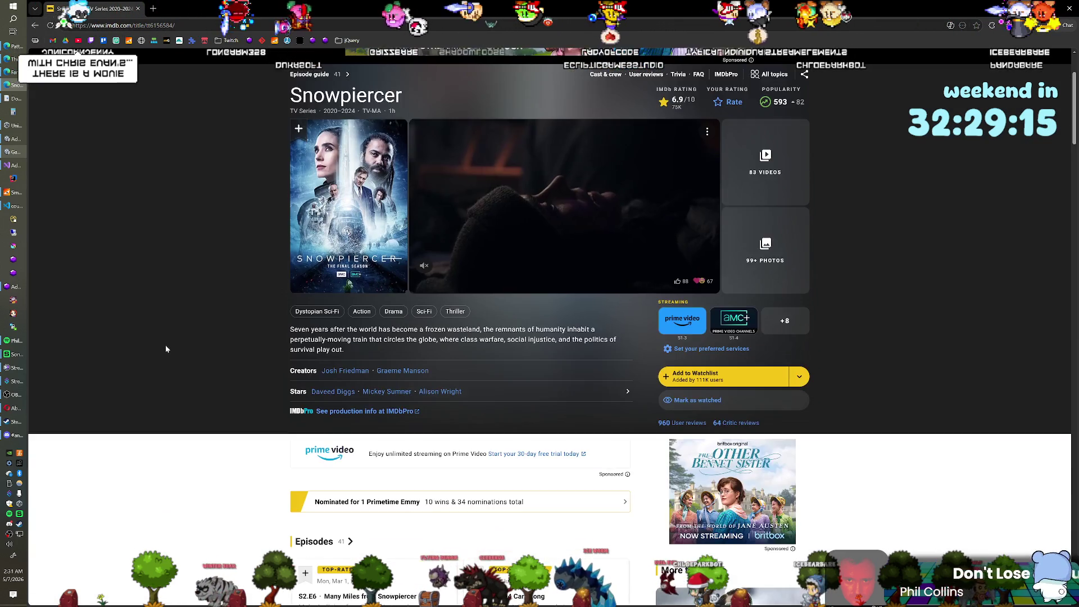
{"action": "scroll", "coordinate": [166, 348], "scroll_direction": "down", "scroll_amount": 3}
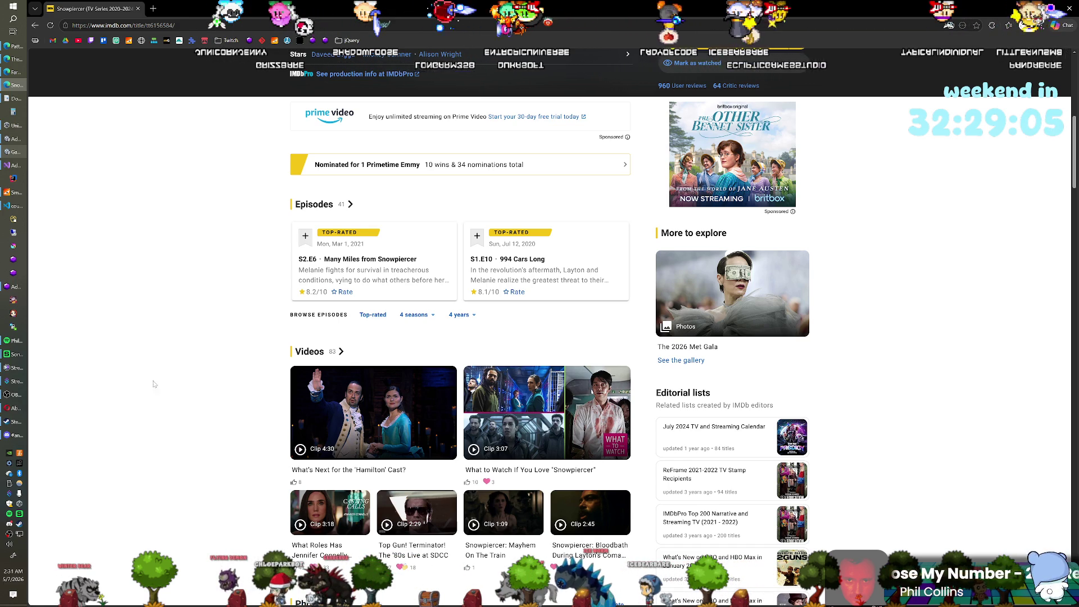
{"action": "scroll", "coordinate": [150, 376], "scroll_direction": "up", "scroll_amount": 7}
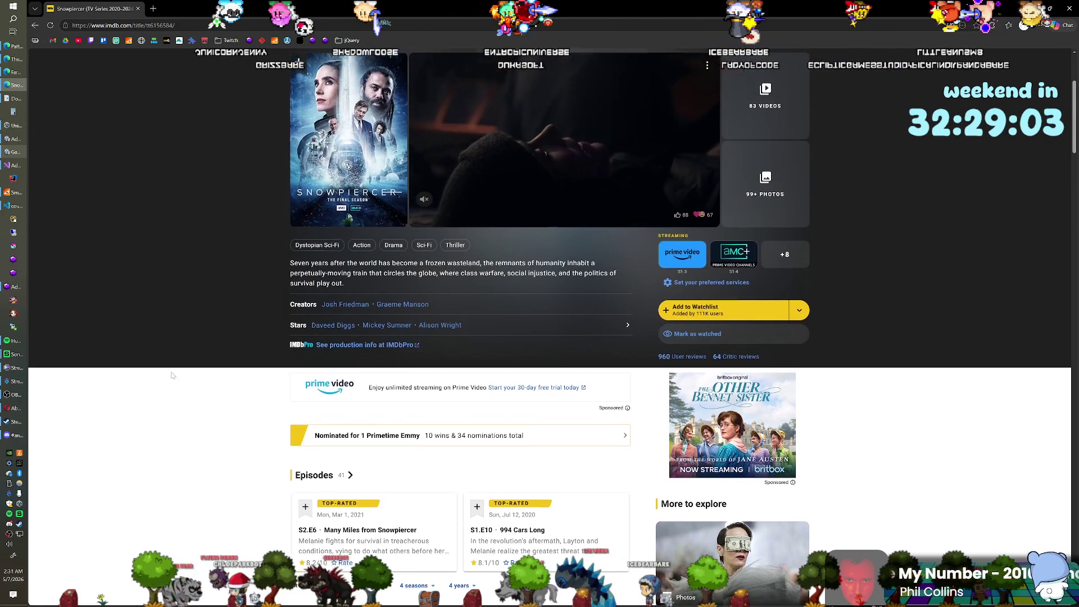
{"action": "scroll", "coordinate": [171, 375], "scroll_direction": "down", "scroll_amount": 3}
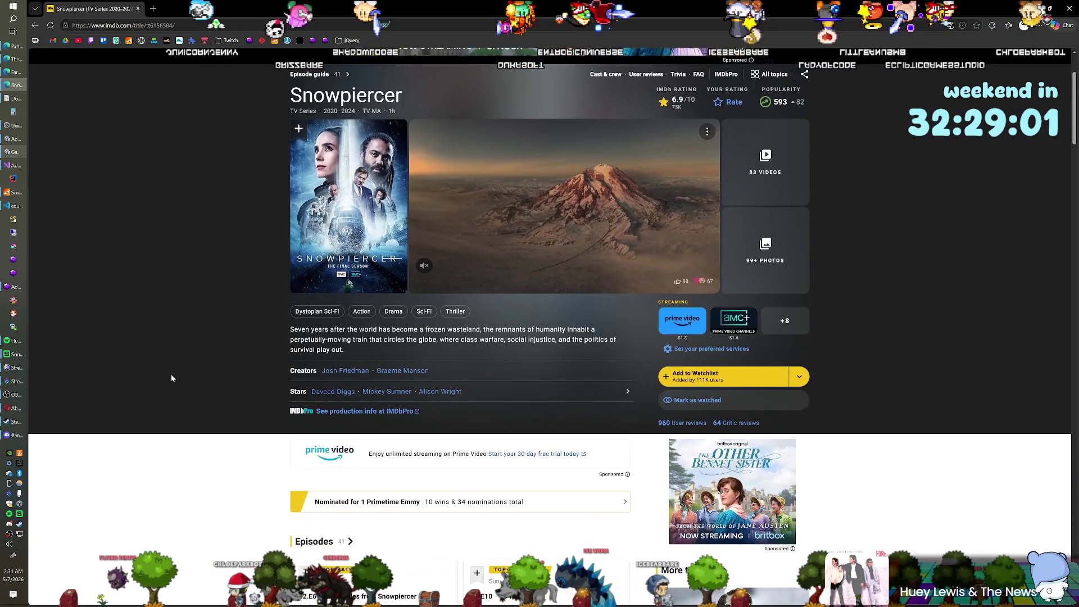
{"action": "scroll", "coordinate": [171, 380], "scroll_direction": "down", "scroll_amount": 5}
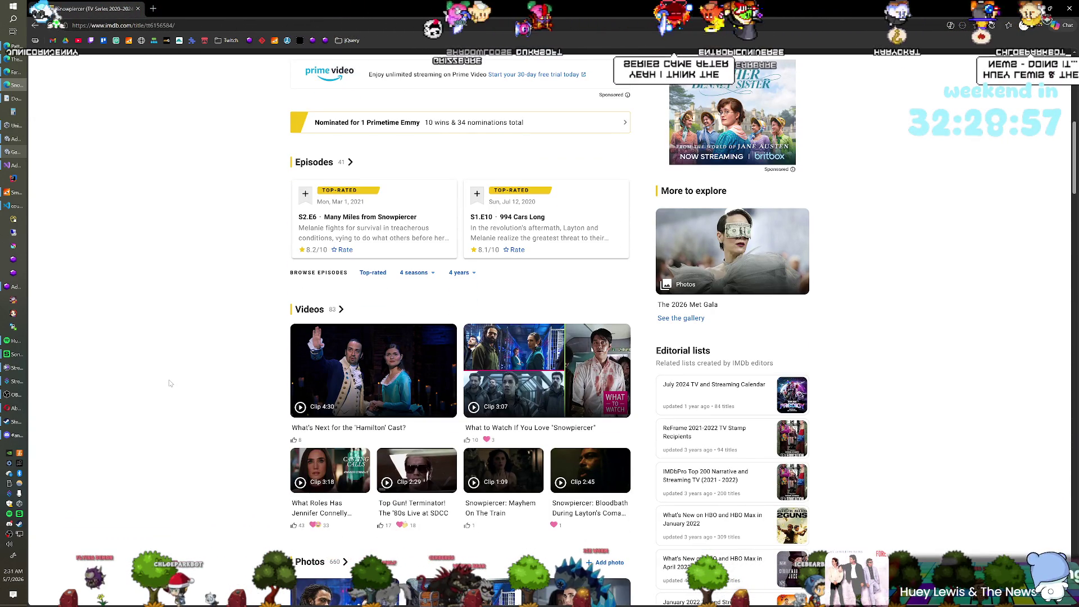
{"action": "scroll", "coordinate": [171, 384], "scroll_direction": "up", "scroll_amount": 2}
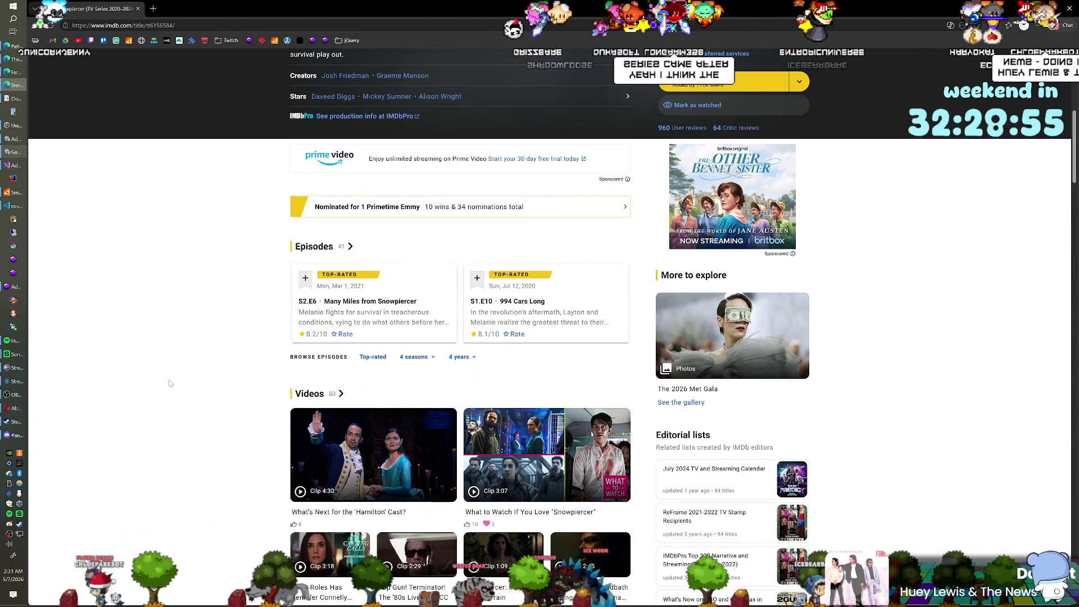
{"action": "scroll", "coordinate": [170, 384], "scroll_direction": "up", "scroll_amount": 2}
{"action": "scroll", "coordinate": [170, 383], "scroll_direction": "up", "scroll_amount": 2}
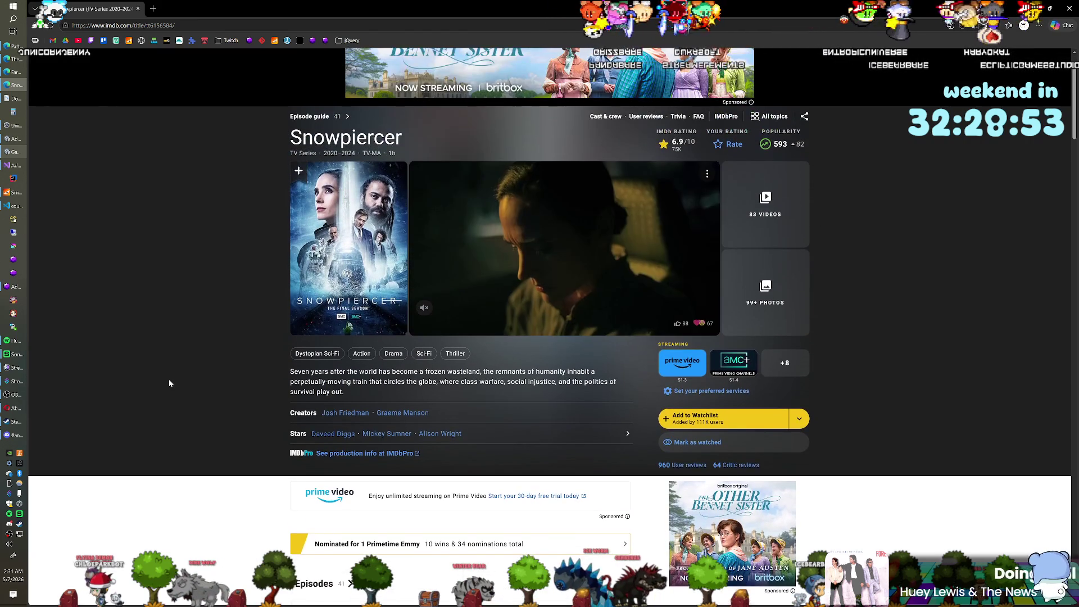
{"action": "scroll", "coordinate": [170, 383], "scroll_direction": "down", "scroll_amount": 2}
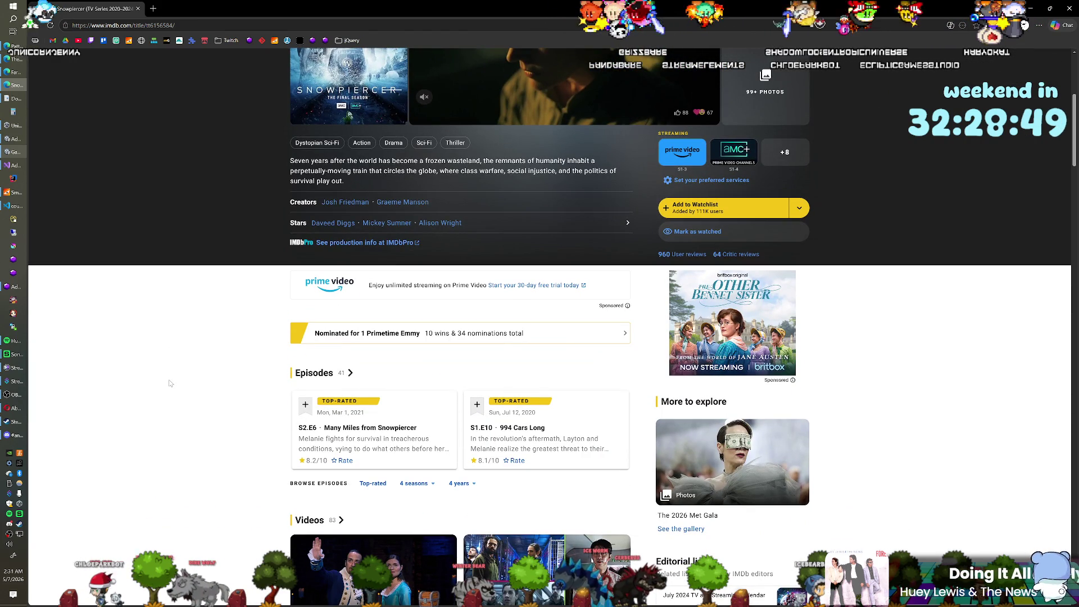
{"action": "scroll", "coordinate": [171, 383], "scroll_direction": "up", "scroll_amount": 2}
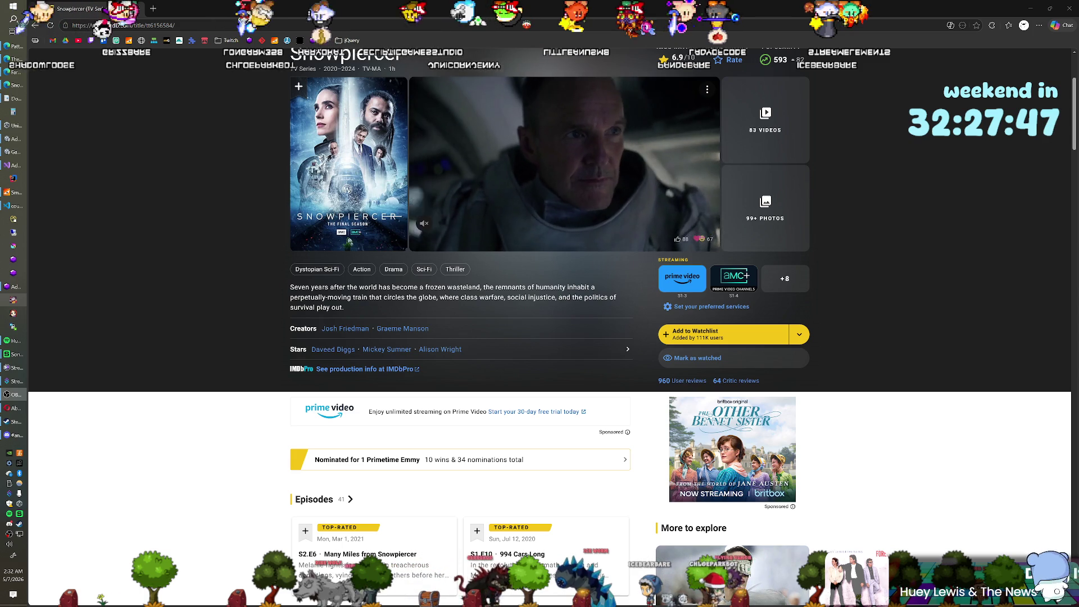
Search 'snowpierc', open the Snowpiercer (2013) film page and scroll down to Top Cast
{"action": "scroll", "coordinate": [228, 163], "scroll_direction": "up", "scroll_amount": 3}
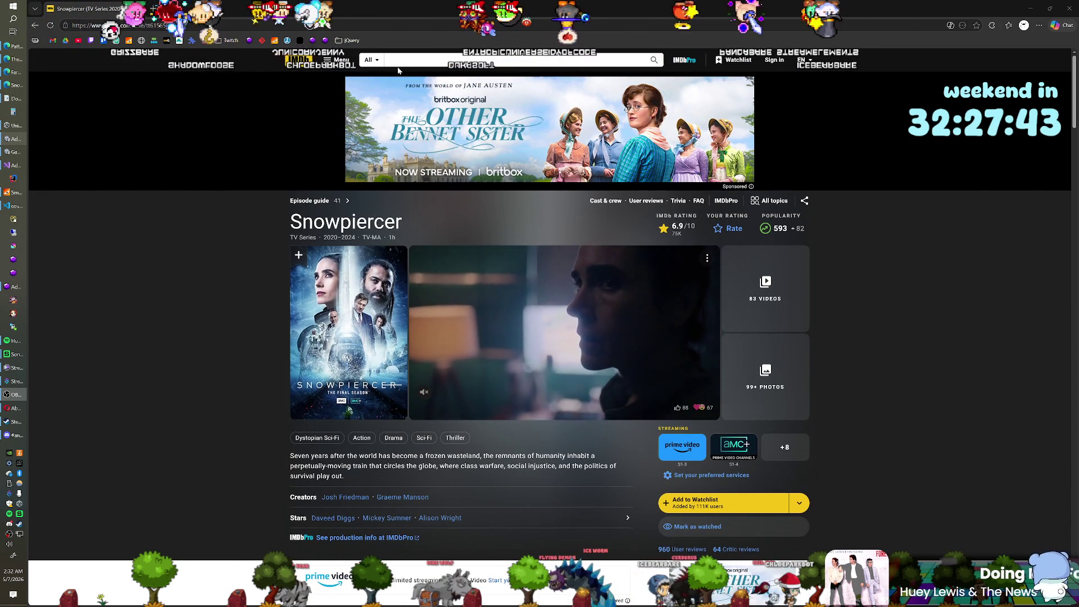
{"action": "type", "text": "/"}
{"action": "type", "text": "snowpierc"}
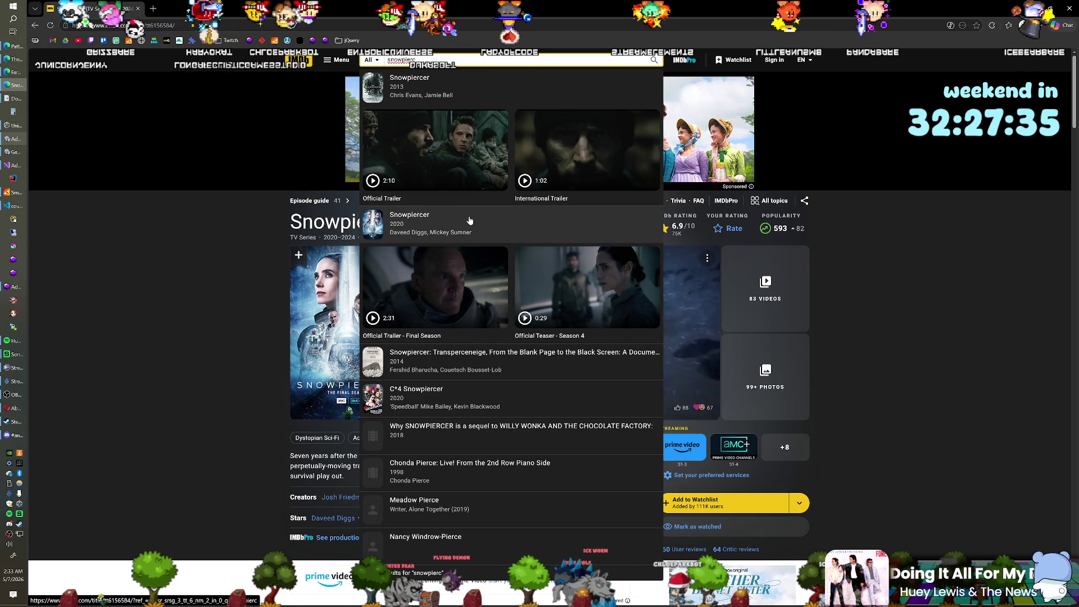
{"action": "left_click", "coordinate": [432, 95]}
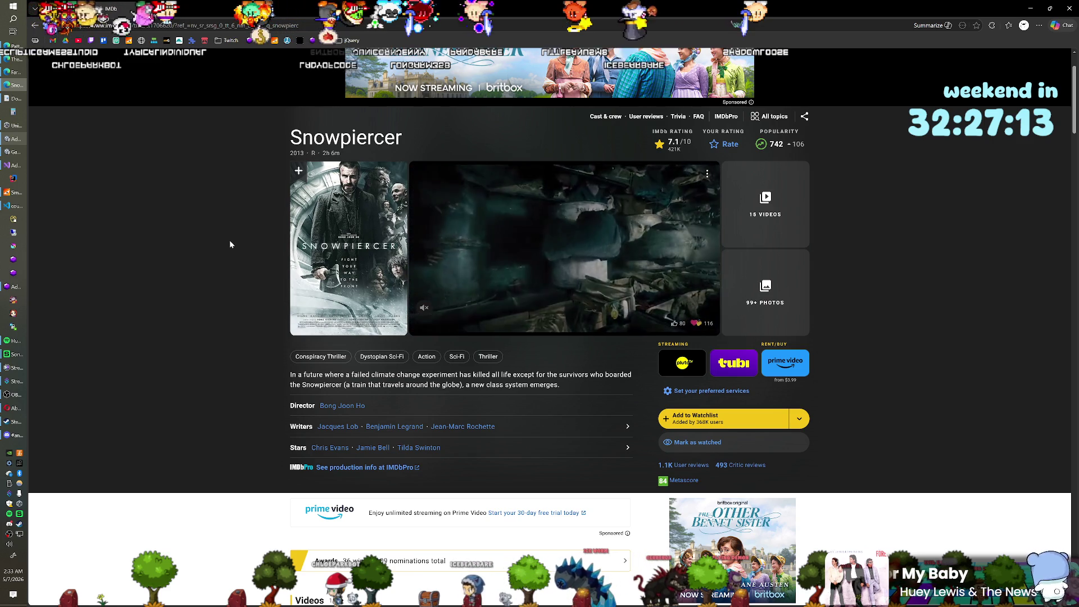
{"action": "scroll", "coordinate": [217, 242], "scroll_direction": "down", "scroll_amount": 5}
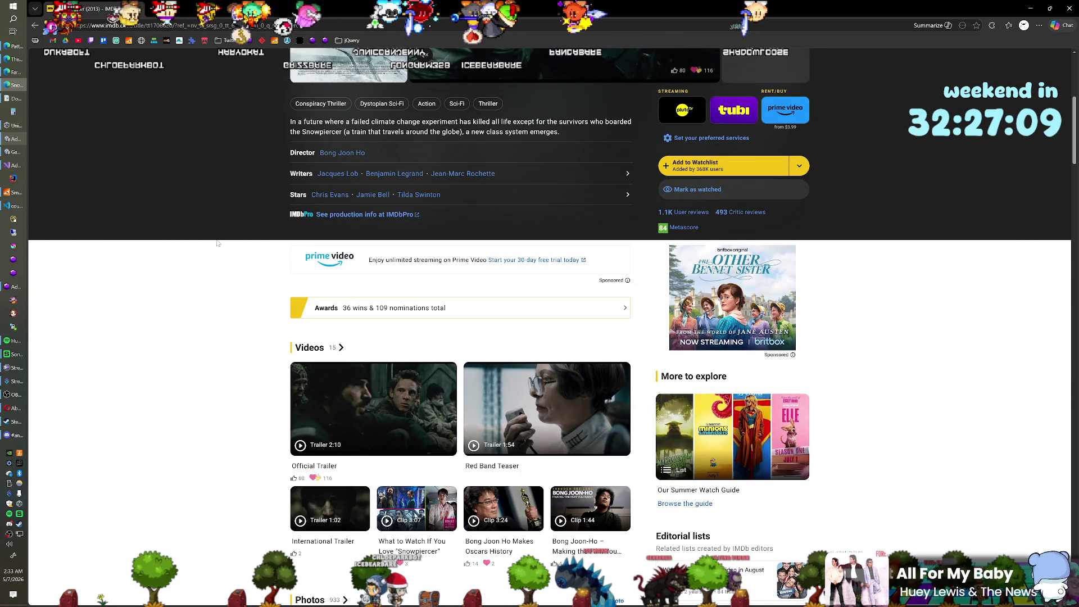
{"action": "scroll", "coordinate": [218, 243], "scroll_direction": "down", "scroll_amount": 1}
{"action": "scroll", "coordinate": [218, 243], "scroll_direction": "down", "scroll_amount": 1}
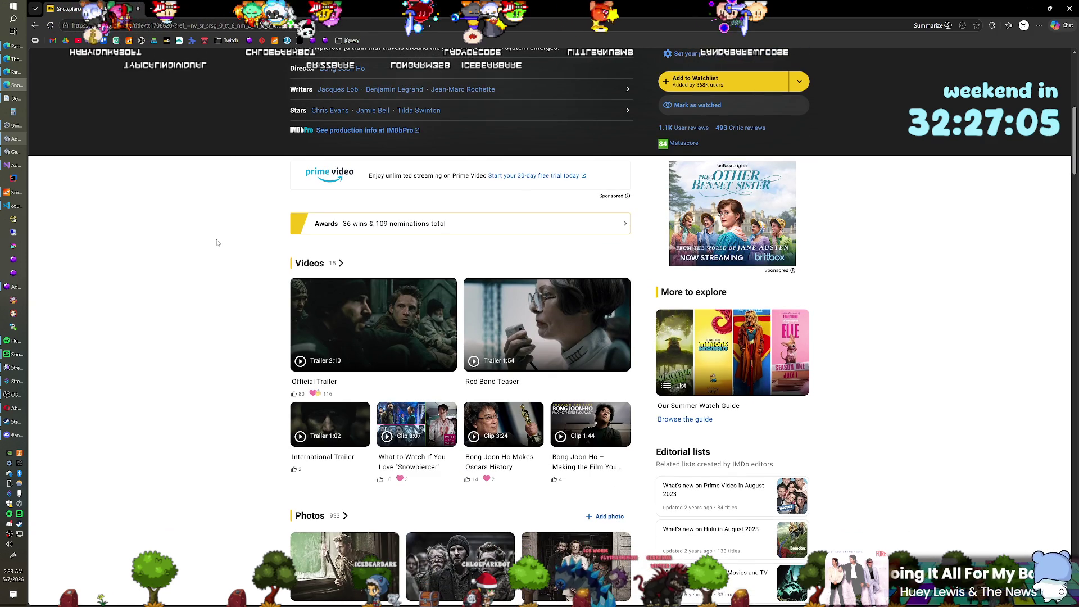
{"action": "scroll", "coordinate": [218, 243], "scroll_direction": "down", "scroll_amount": 10}
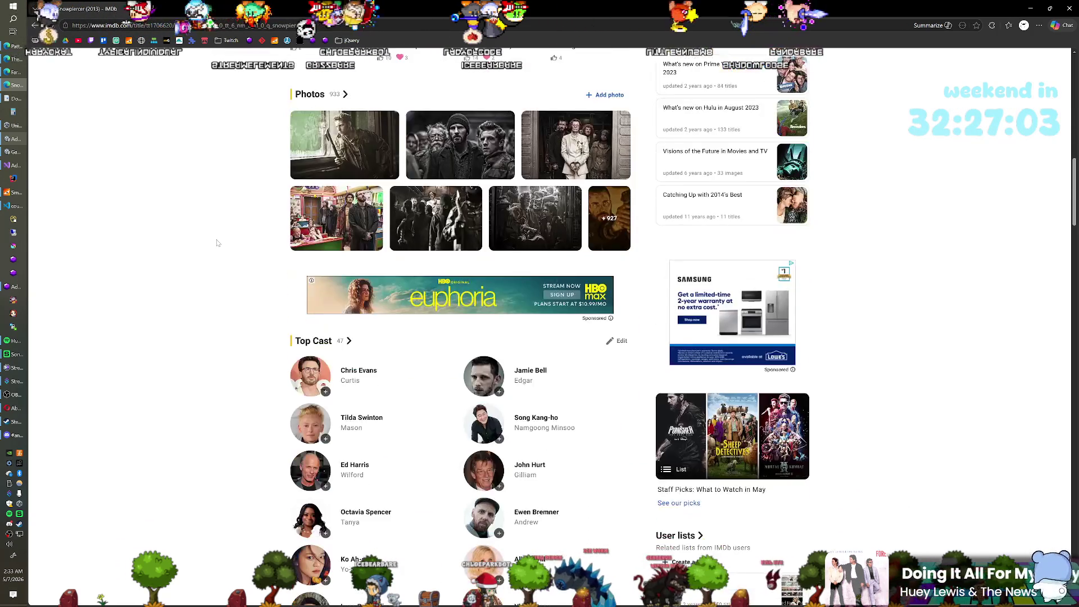
{"action": "scroll", "coordinate": [218, 243], "scroll_direction": "down", "scroll_amount": 1}
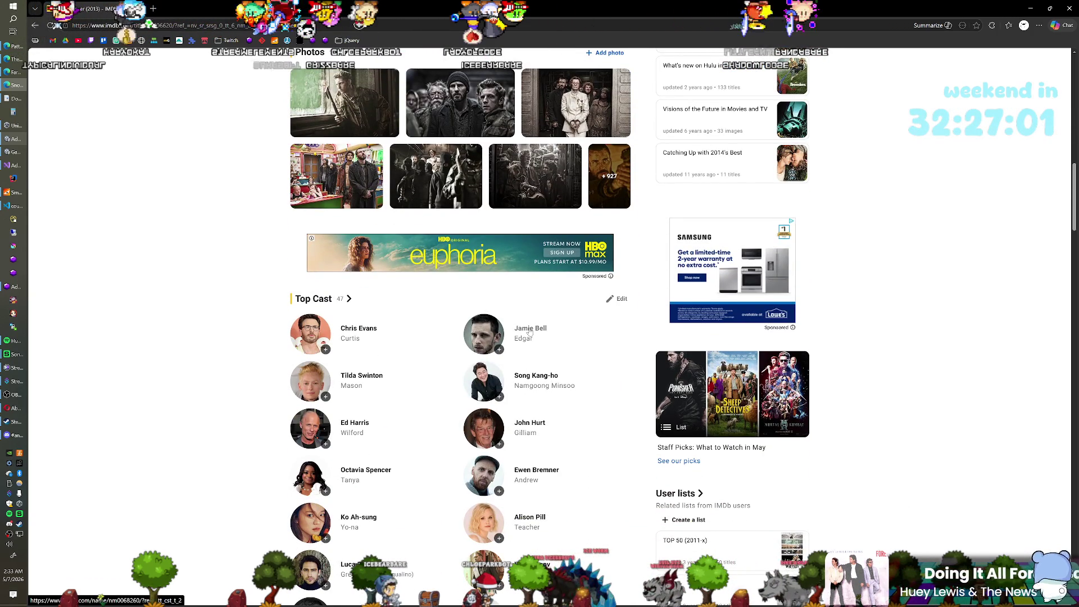
Scroll down the actor's credits and expand all Previous credits with See all
{"action": "scroll", "coordinate": [206, 299], "scroll_direction": "down", "scroll_amount": 6}
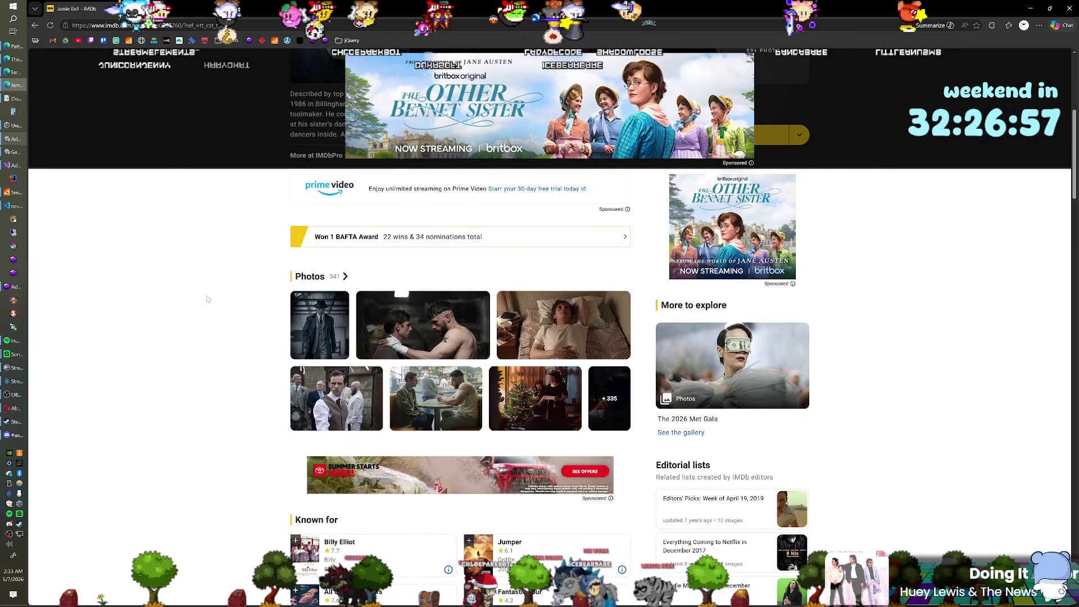
{"action": "scroll", "coordinate": [207, 299], "scroll_direction": "down", "scroll_amount": 2}
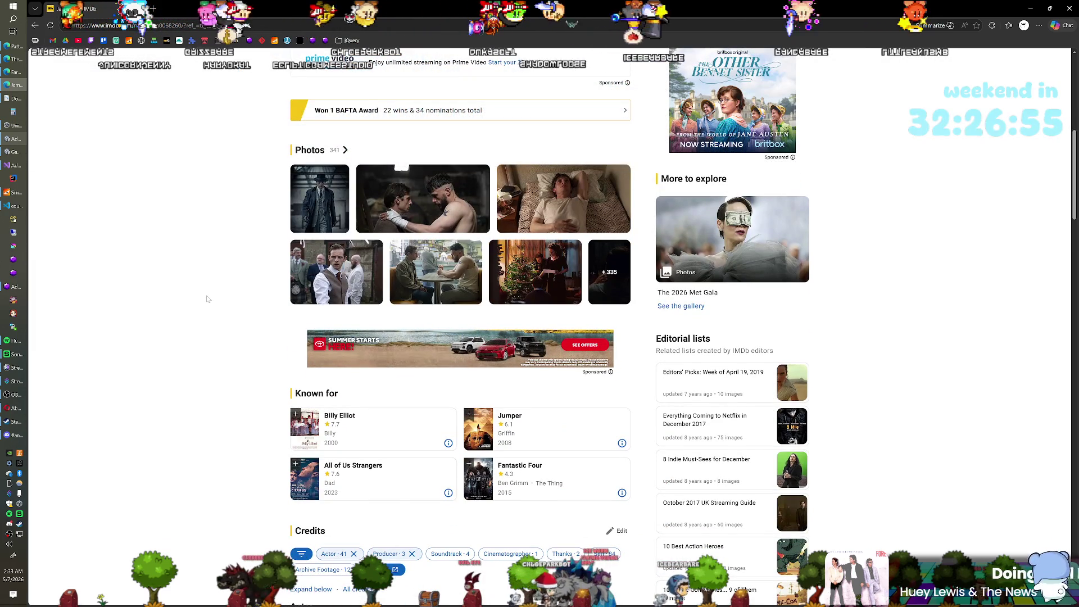
{"action": "scroll", "coordinate": [207, 299], "scroll_direction": "down", "scroll_amount": 1}
{"action": "scroll", "coordinate": [206, 299], "scroll_direction": "down", "scroll_amount": 2}
{"action": "scroll", "coordinate": [207, 299], "scroll_direction": "down", "scroll_amount": 2}
{"action": "scroll", "coordinate": [207, 299], "scroll_direction": "down", "scroll_amount": 5}
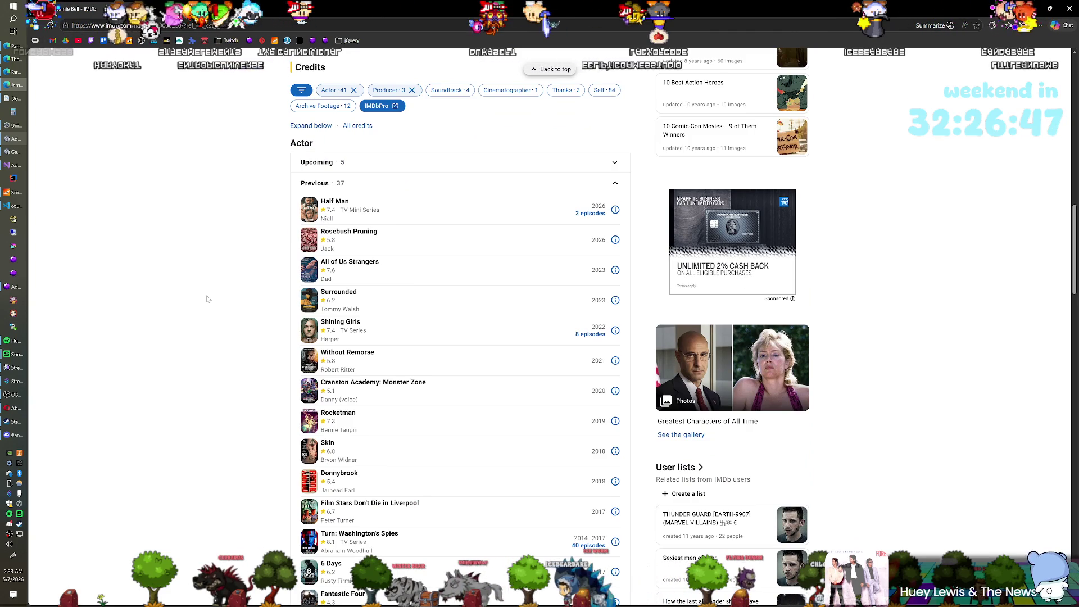
{"action": "scroll", "coordinate": [207, 299], "scroll_direction": "down", "scroll_amount": 1}
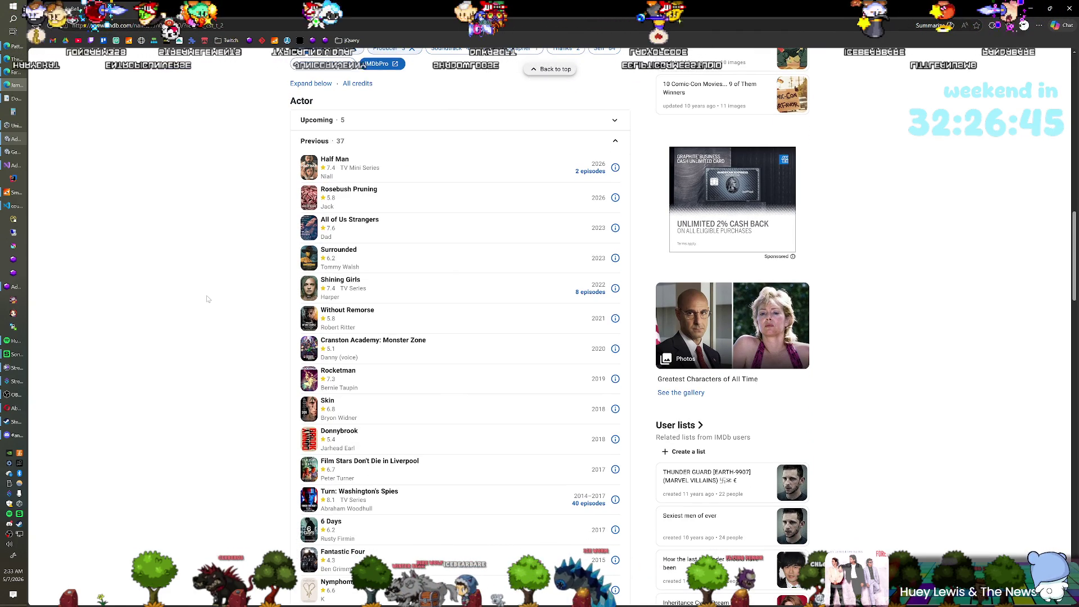
{"action": "scroll", "coordinate": [207, 299], "scroll_direction": "down", "scroll_amount": 1}
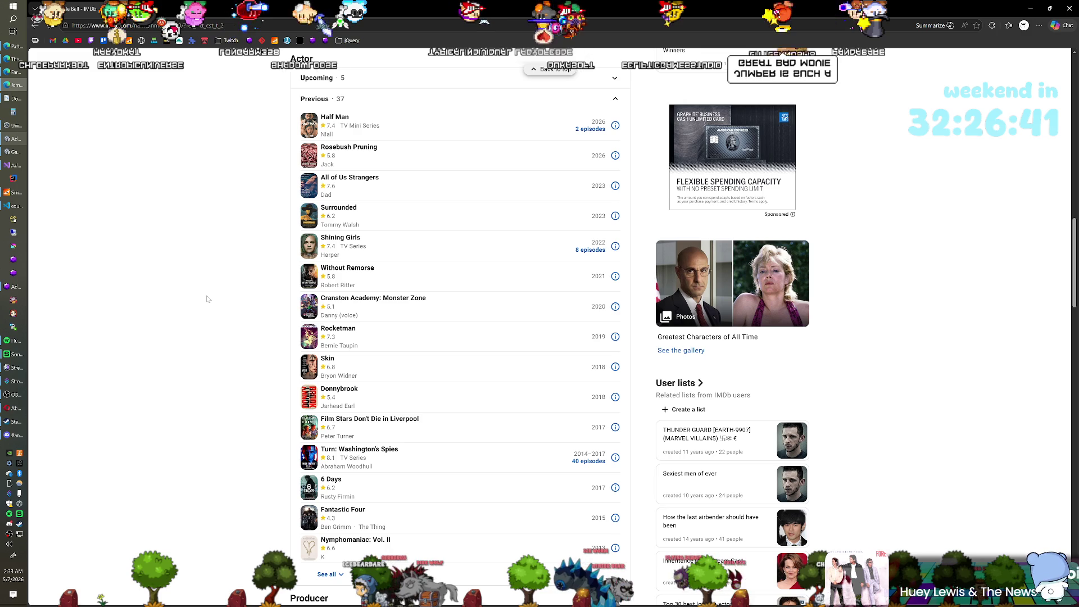
{"action": "scroll", "coordinate": [207, 299], "scroll_direction": "down", "scroll_amount": 1}
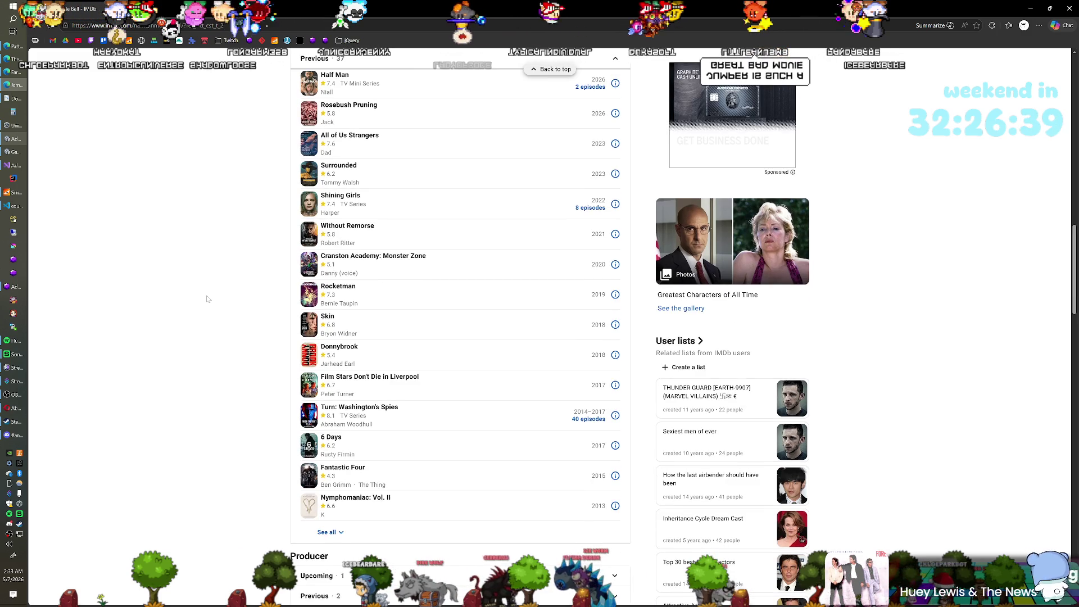
{"action": "scroll", "coordinate": [207, 299], "scroll_direction": "down", "scroll_amount": 1}
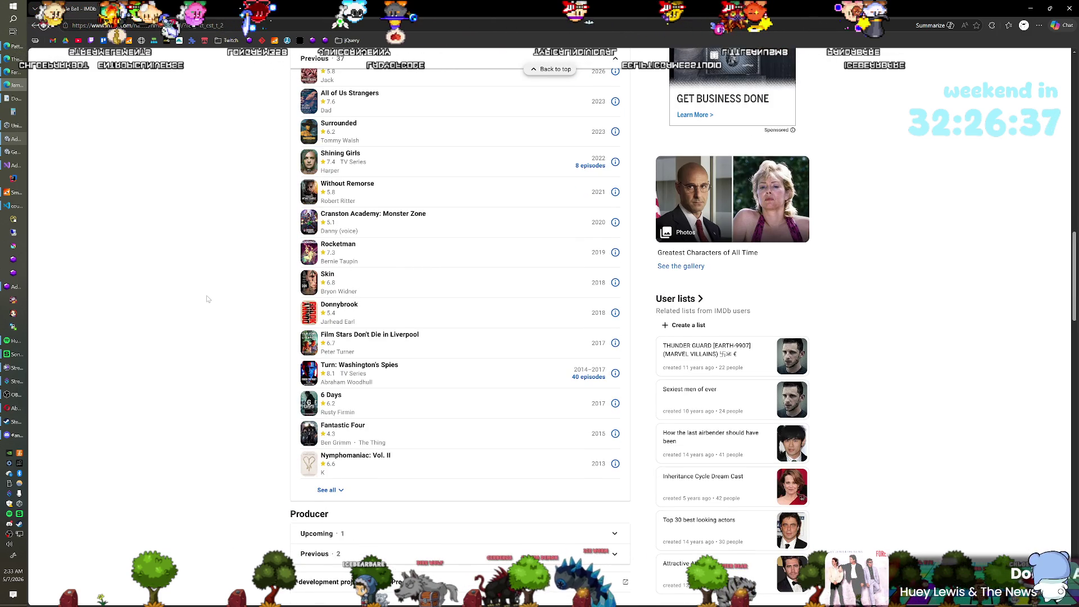
{"action": "scroll", "coordinate": [207, 299], "scroll_direction": "down", "scroll_amount": 1}
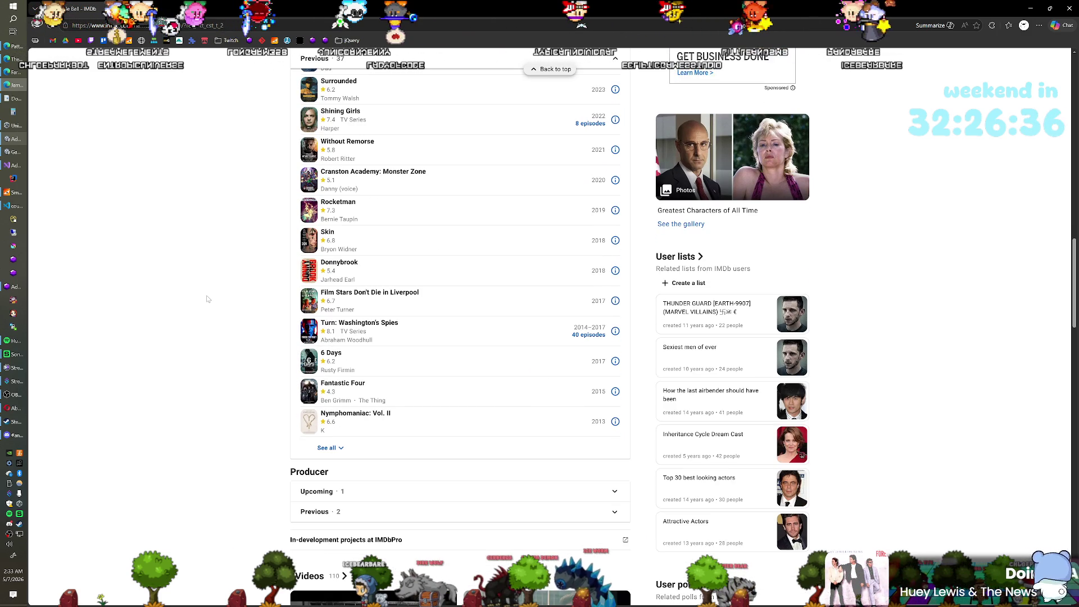
{"action": "left_click", "coordinate": [330, 448]}
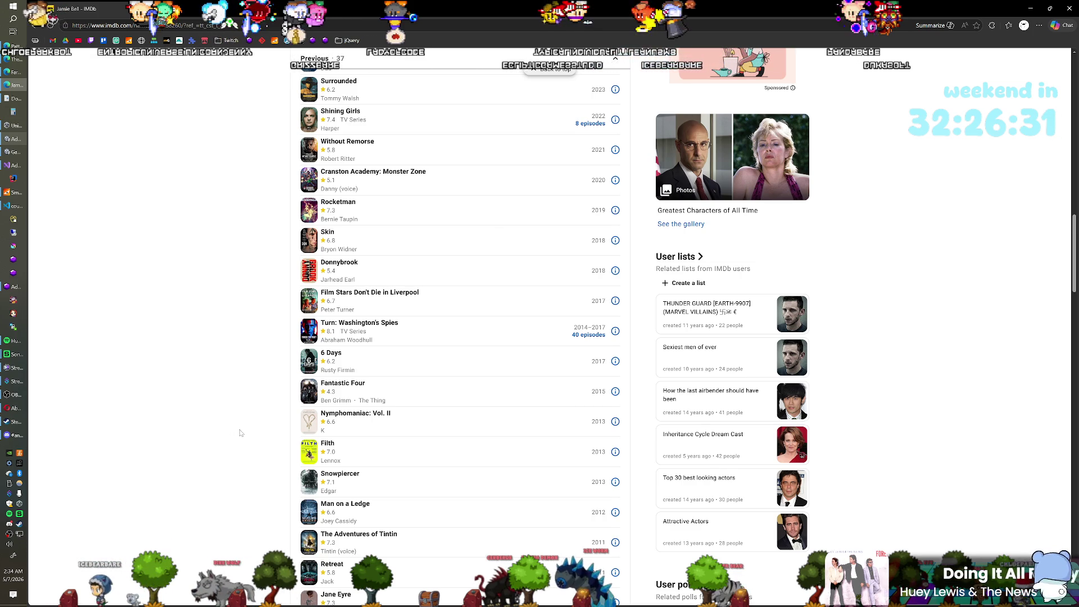
Scroll through the full filmography and open the 2005 King Kong title page
{"action": "scroll", "coordinate": [239, 433], "scroll_direction": "down", "scroll_amount": 3}
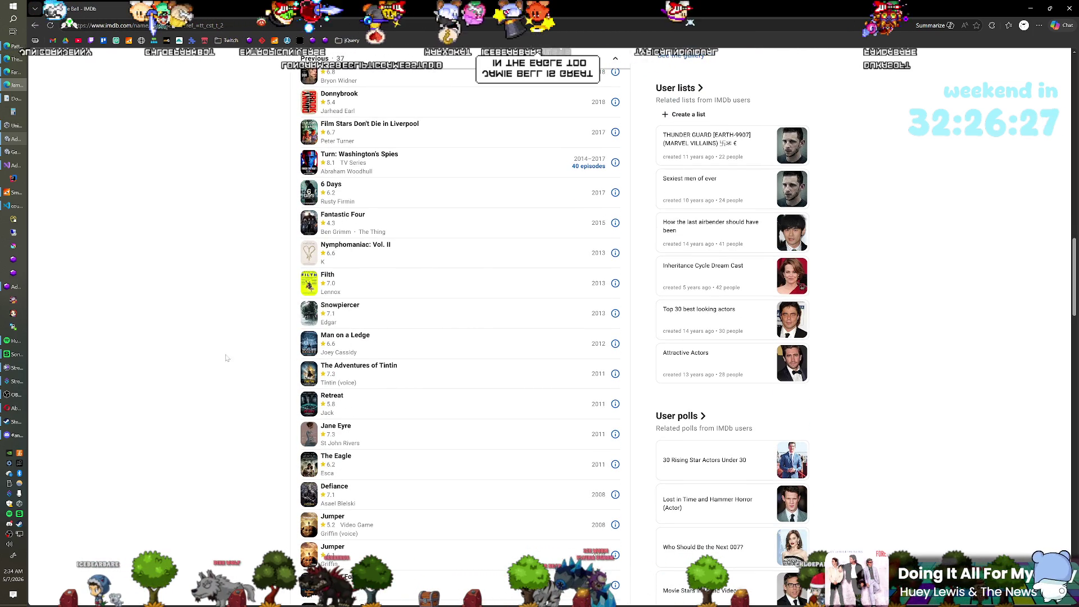
{"action": "scroll", "coordinate": [202, 372], "scroll_direction": "down", "scroll_amount": 1}
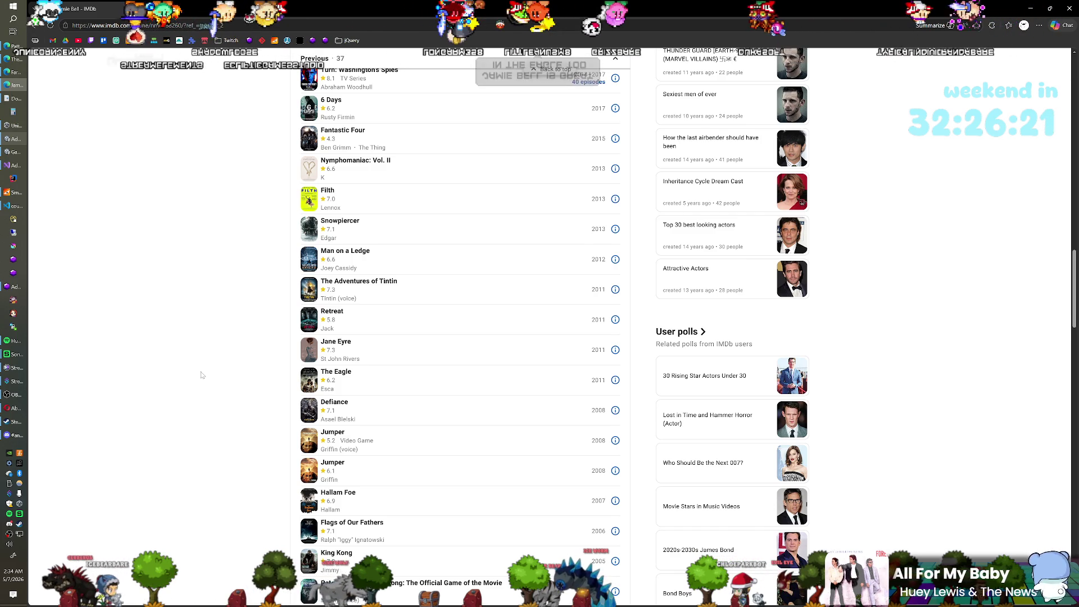
{"action": "scroll", "coordinate": [202, 375], "scroll_direction": "down", "scroll_amount": 1}
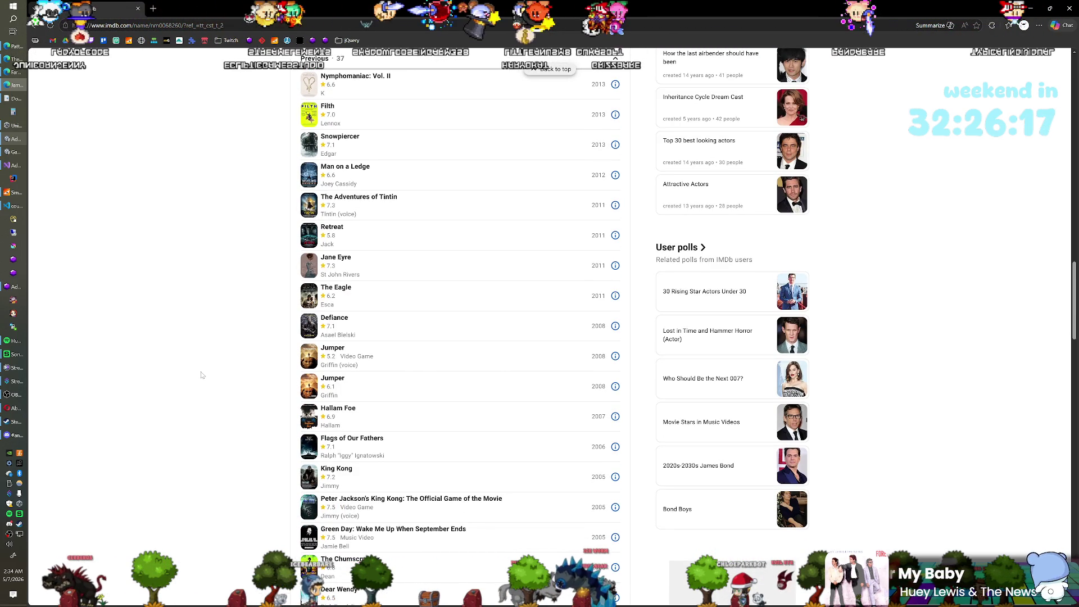
{"action": "scroll", "coordinate": [203, 375], "scroll_direction": "down", "scroll_amount": 2}
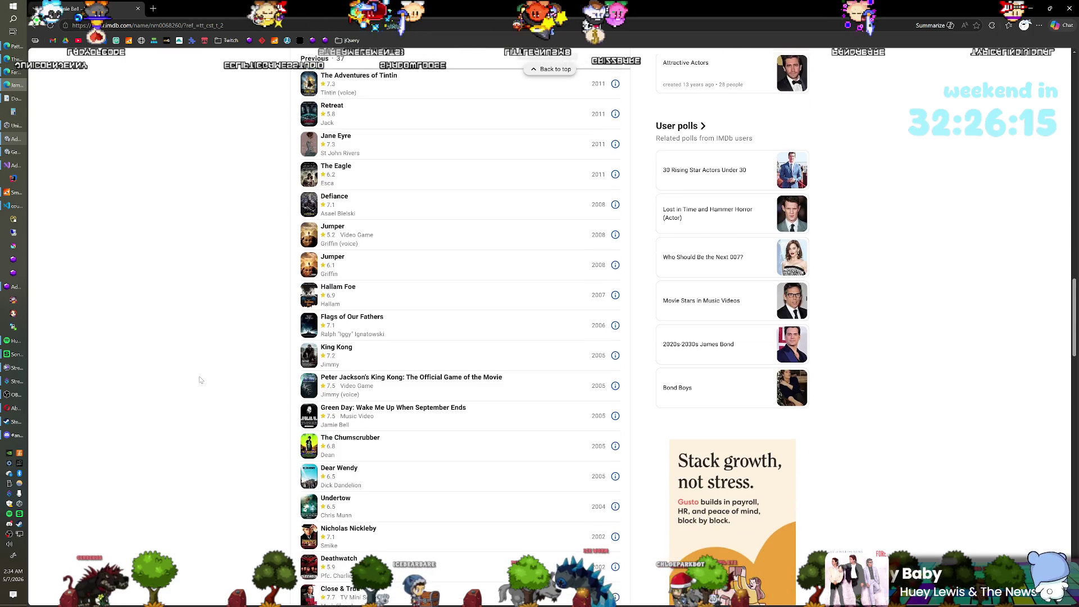
{"action": "scroll", "coordinate": [201, 381], "scroll_direction": "up", "scroll_amount": 2}
{"action": "scroll", "coordinate": [201, 380], "scroll_direction": "down", "scroll_amount": 2}
{"action": "scroll", "coordinate": [201, 380], "scroll_direction": "down", "scroll_amount": 1}
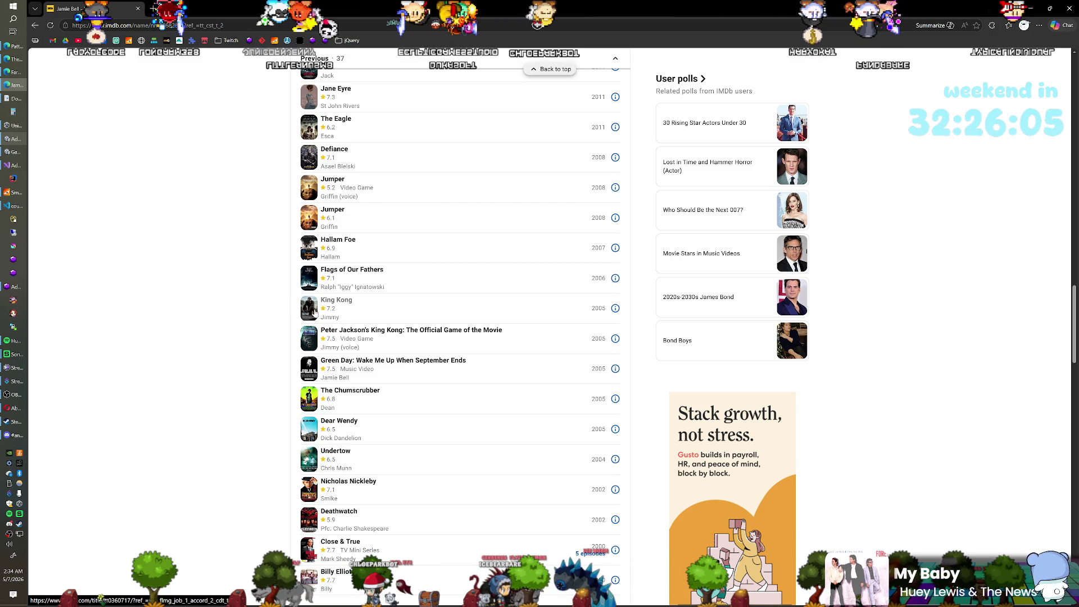
{"action": "left_click", "coordinate": [344, 307]}
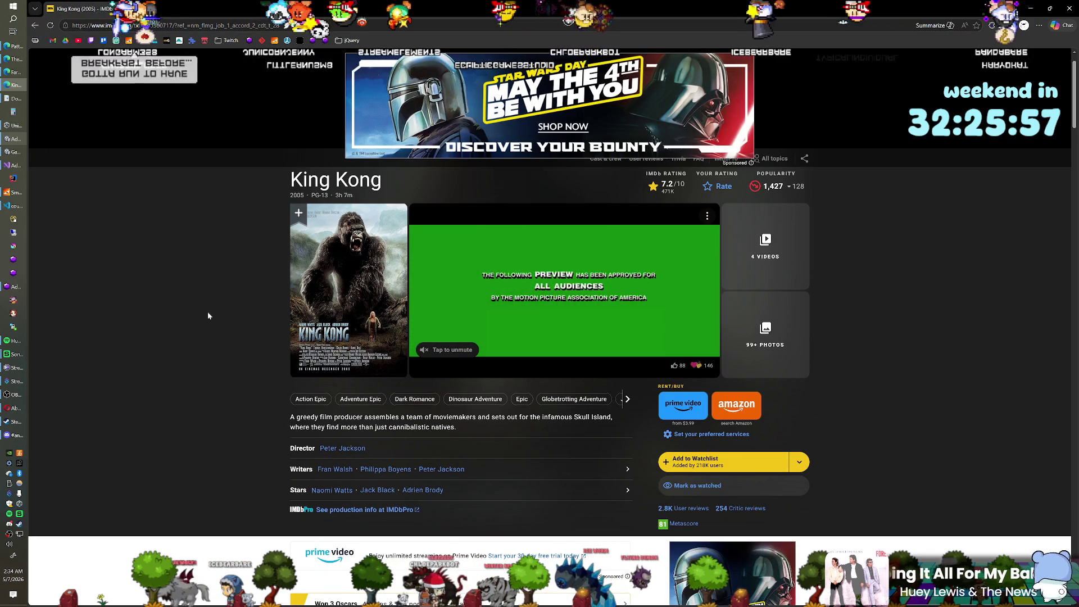
{"action": "key", "text": "alt+Left"}
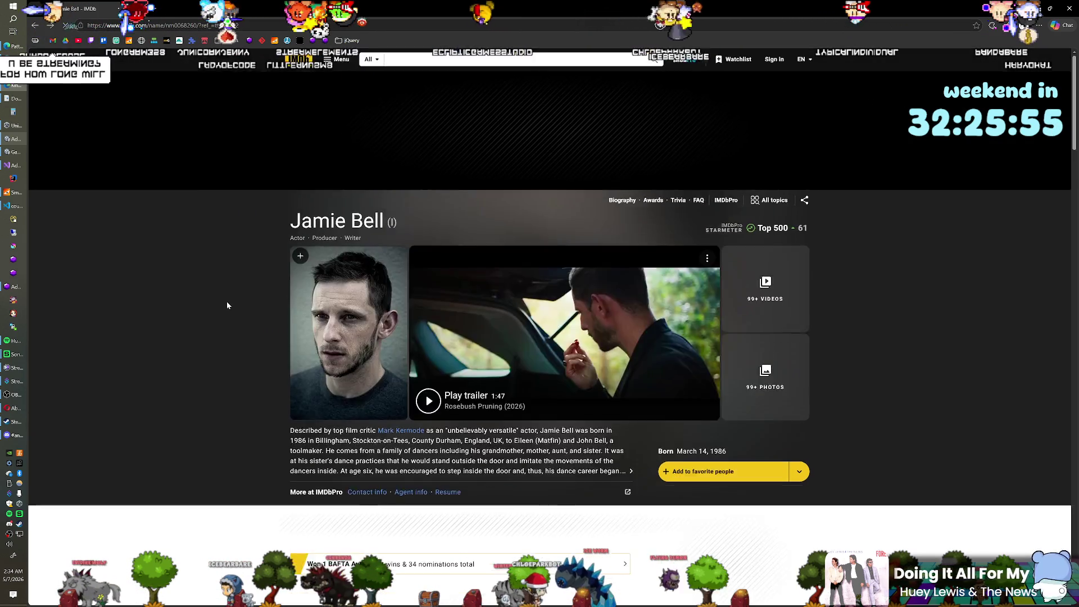
{"action": "scroll", "coordinate": [222, 332], "scroll_direction": "up", "scroll_amount": 5}
{"action": "scroll", "coordinate": [222, 356], "scroll_direction": "up", "scroll_amount": 1}
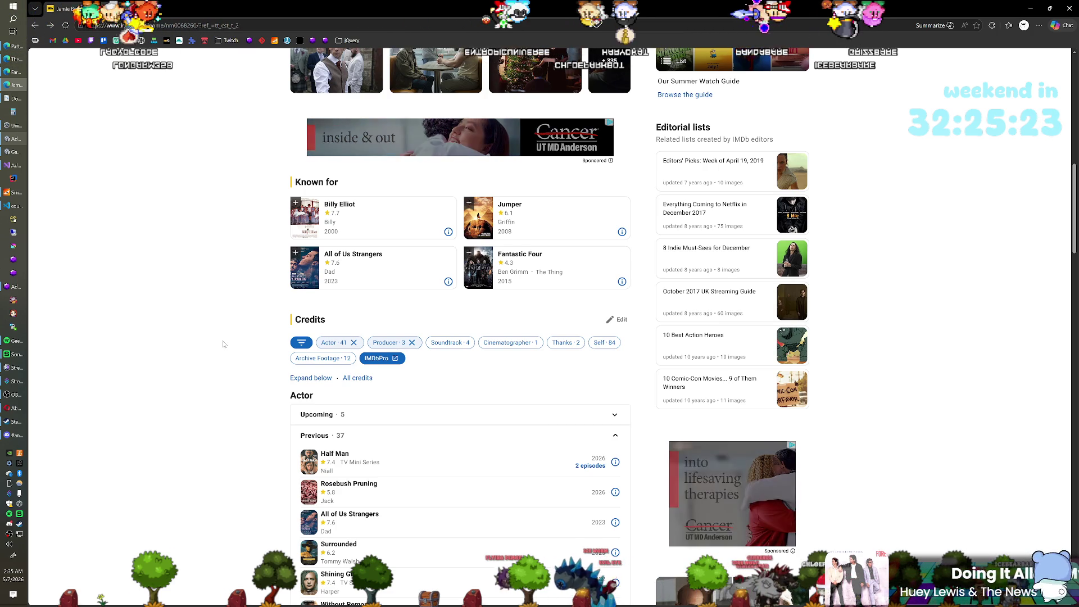
{"action": "scroll", "coordinate": [212, 342], "scroll_direction": "up", "scroll_amount": 1}
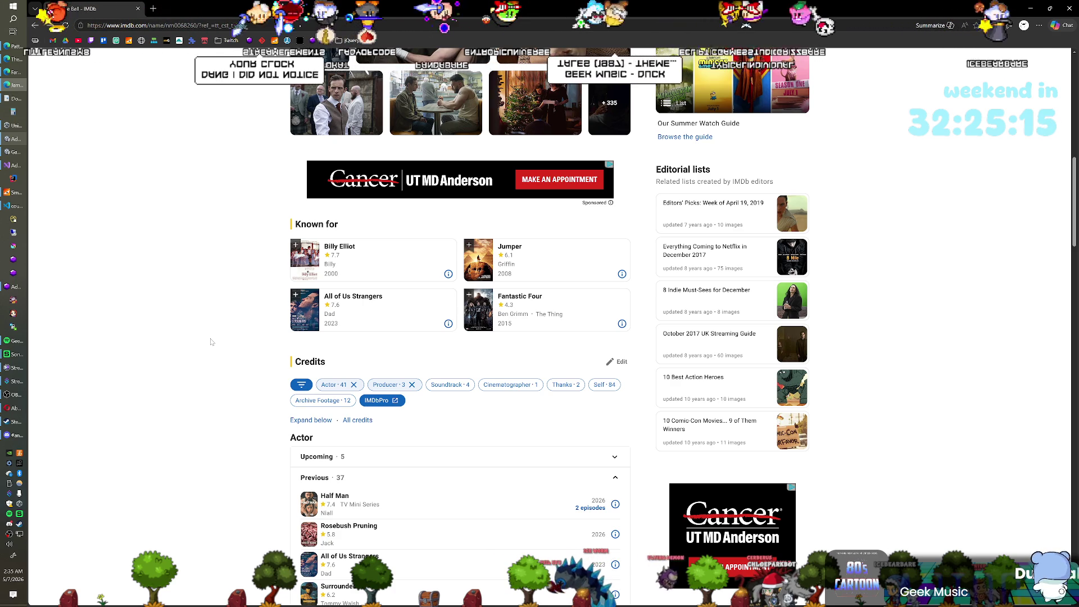
{"action": "scroll", "coordinate": [212, 342], "scroll_direction": "up", "scroll_amount": 1}
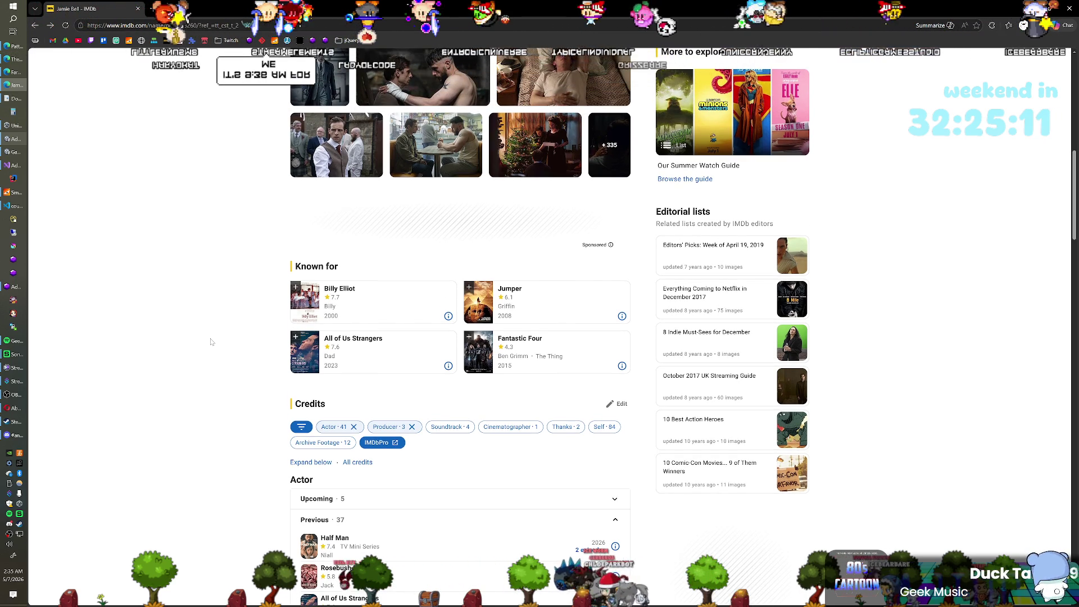
{"action": "scroll", "coordinate": [210, 342], "scroll_direction": "up", "scroll_amount": 1}
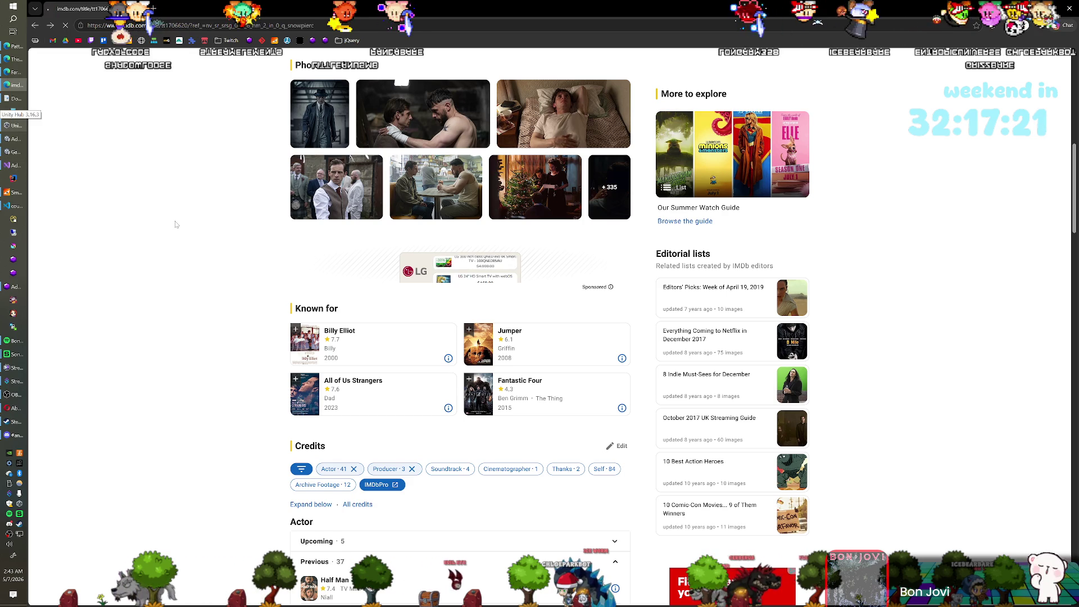
Go back to IMDb's 2013 Snowpiercer film page, then switch to the Unity editor's farm panel
{"action": "key", "text": "alt+Left"}
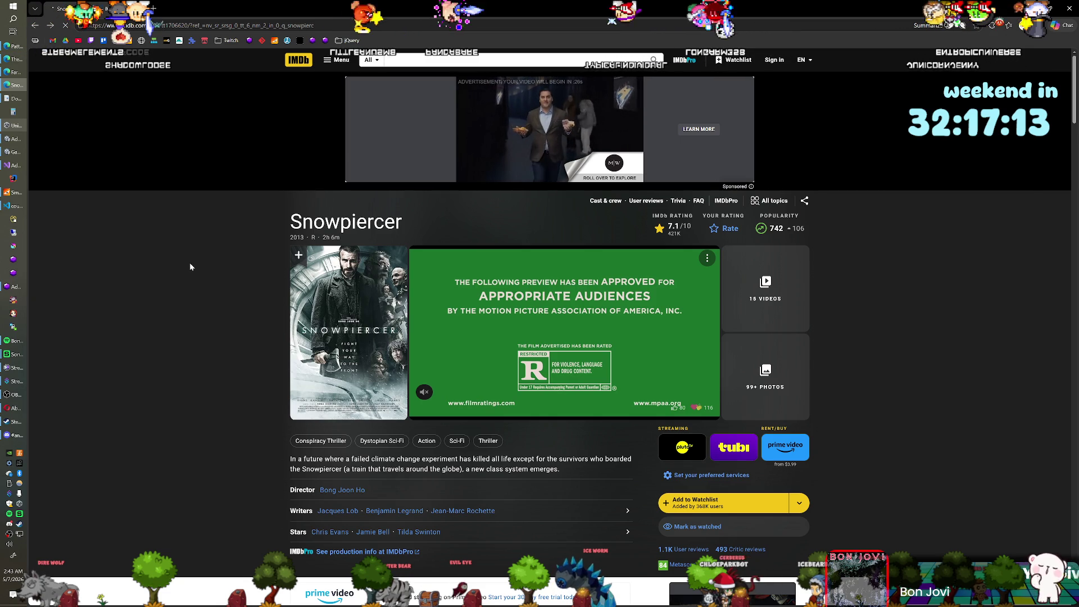
{"action": "key", "text": "alt+Tab"}
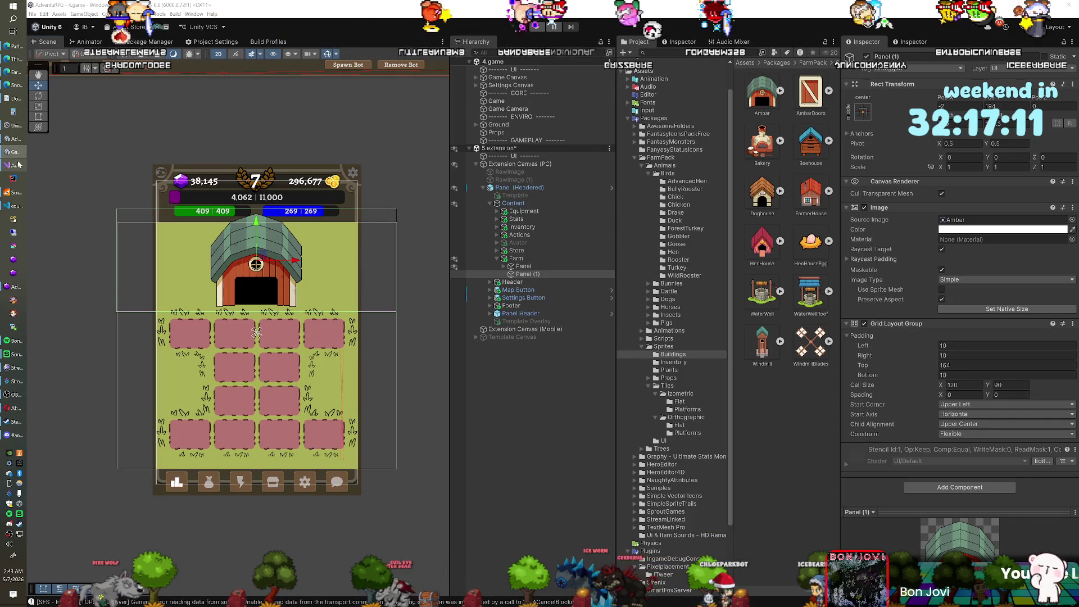
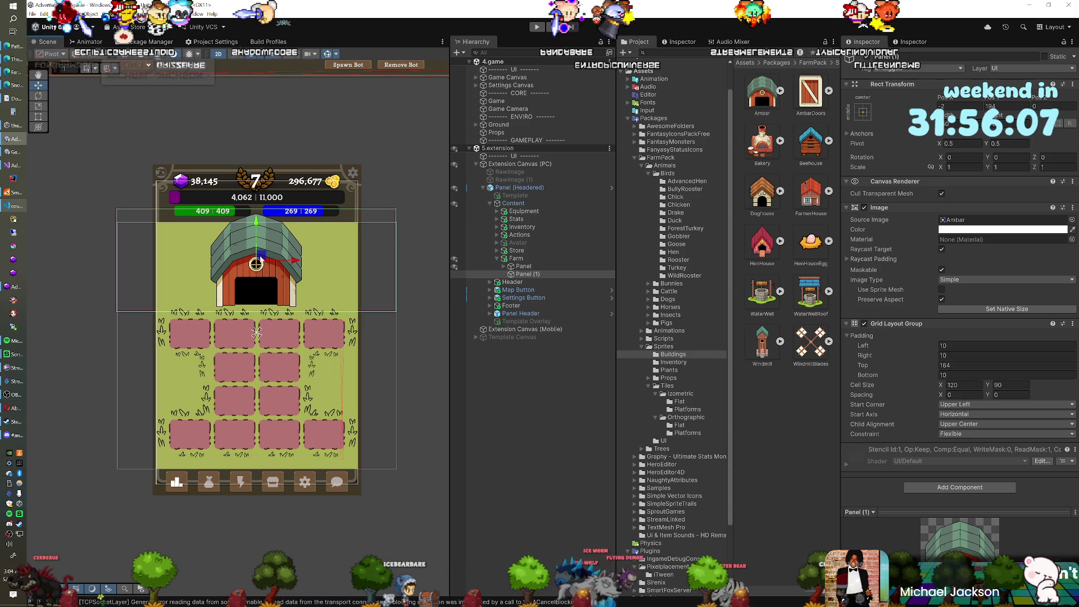
Shrink the barn (Panel (1)) to 0.83838 scale
{"action": "key", "text": "r"}
{"action": "left_click_drag", "start_coordinate": [260, 259], "coordinate": [256, 234]}
{"action": "key", "text": "w"}
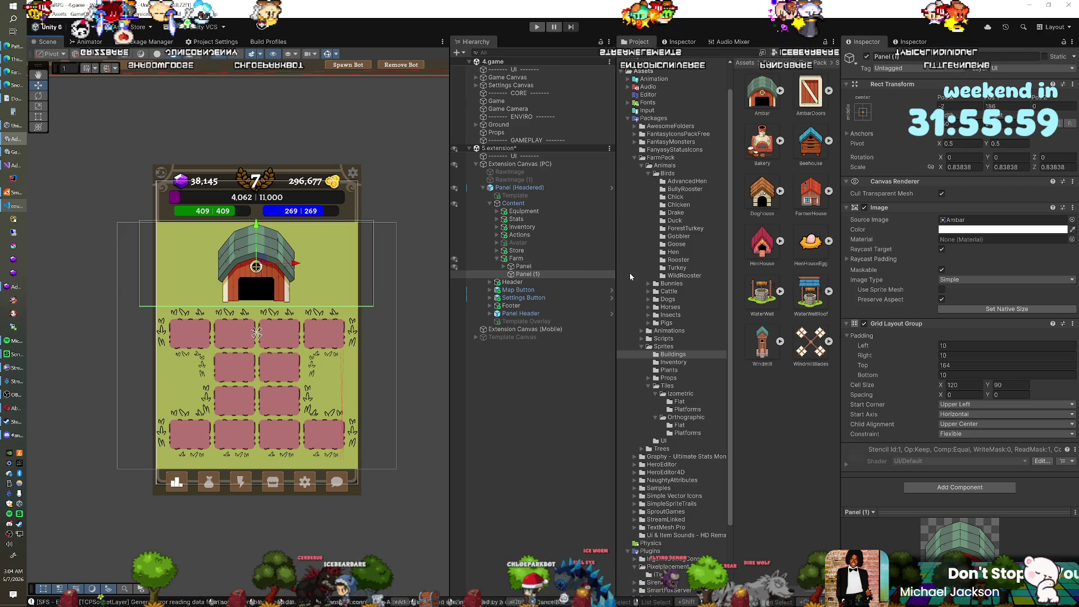
Duplicate the barn Panel (1) under Farm to create Panel (2)
{"action": "left_click", "coordinate": [515, 259]}
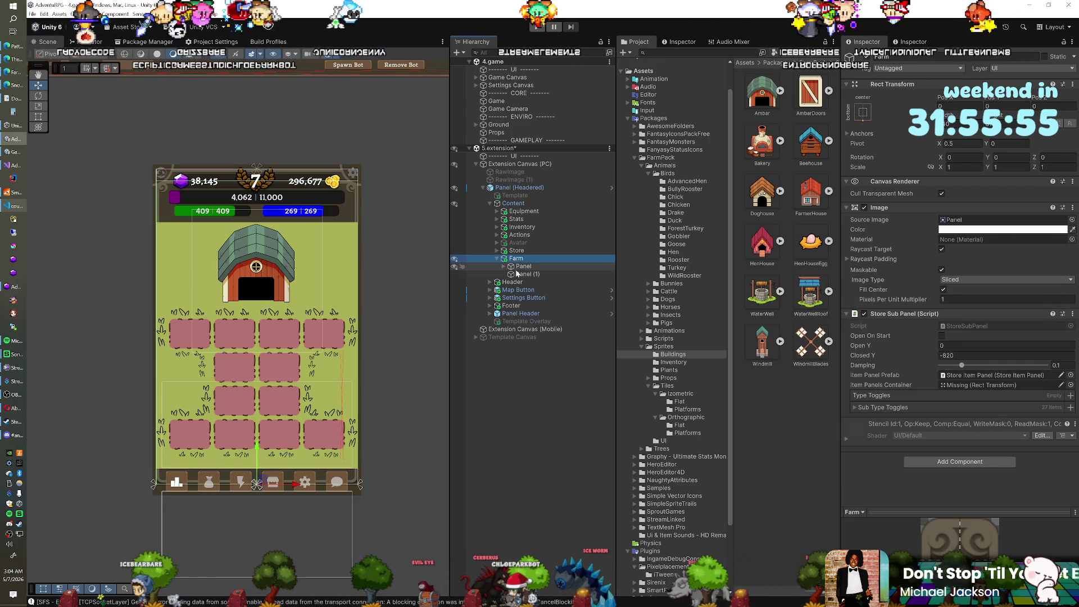
{"action": "left_click", "coordinate": [517, 274]}
{"action": "key", "text": "ctrl+d"}
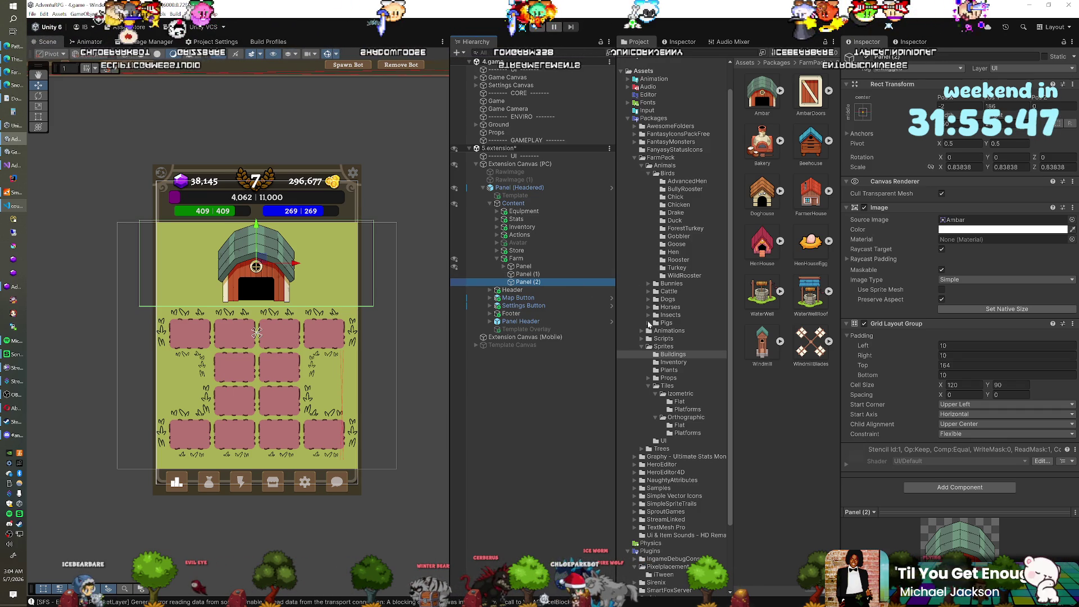
{"action": "left_click", "coordinate": [649, 291]}
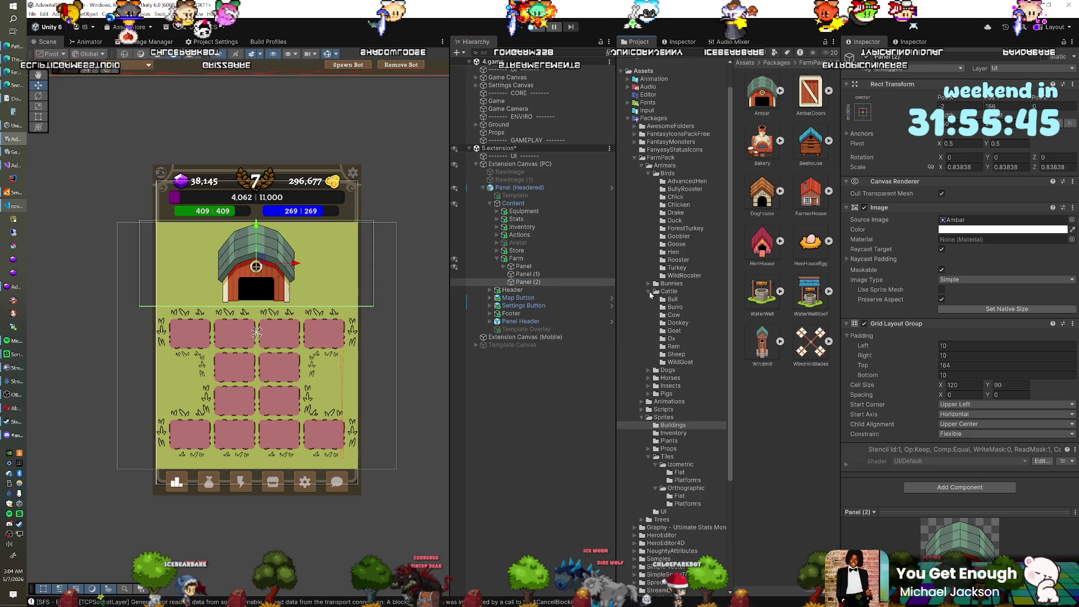
Drag the Bull prefab from Animals > Cattle > Bull into the Hierarchy
{"action": "left_click", "coordinate": [528, 283]}
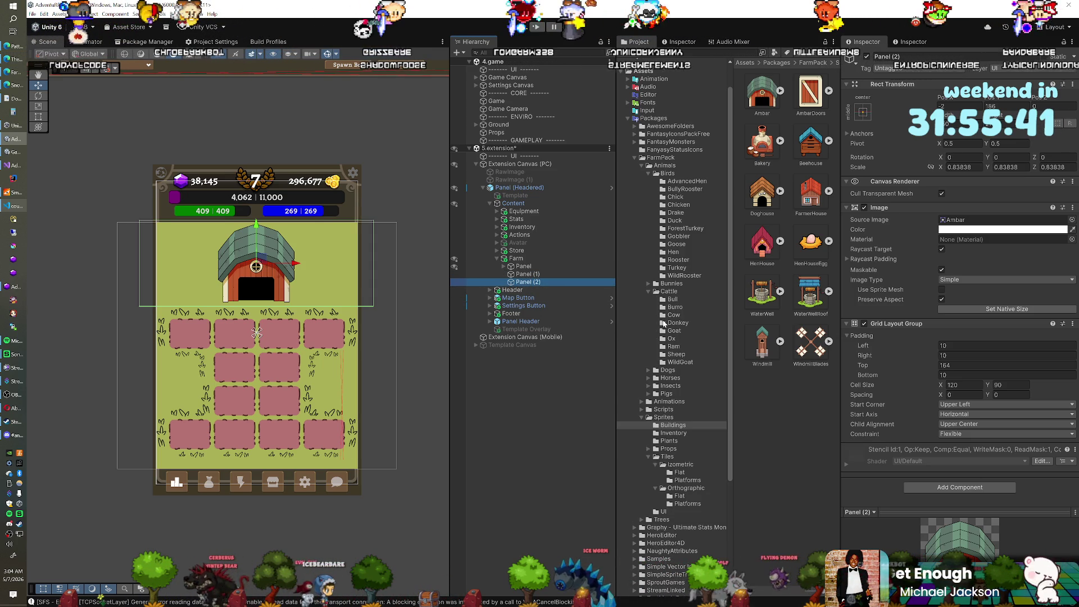
{"action": "left_click", "coordinate": [672, 300]}
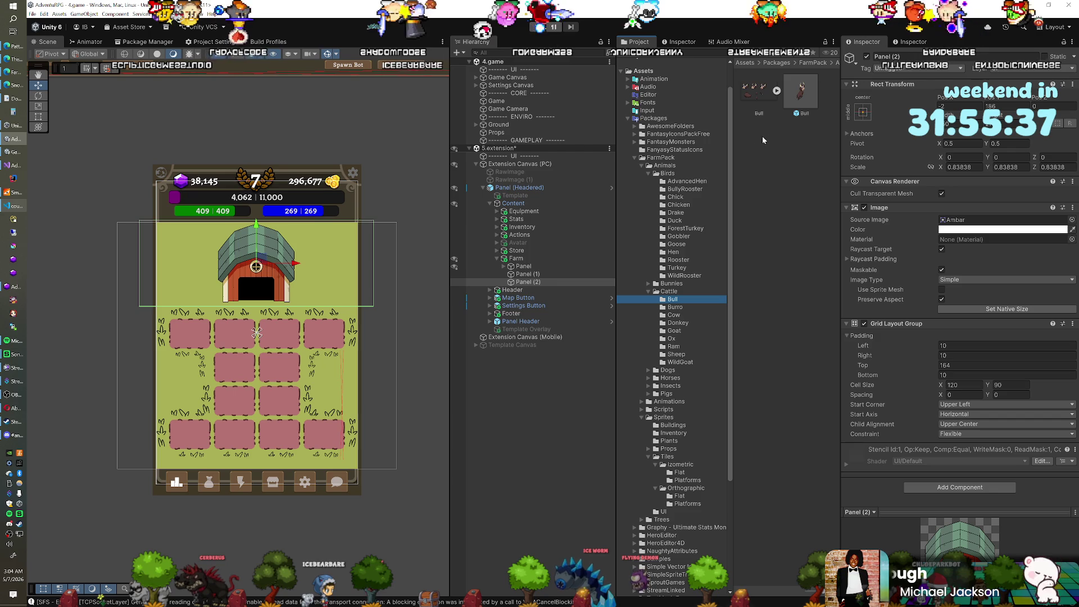
{"action": "left_click", "coordinate": [795, 100]}
{"action": "mouse_move", "coordinate": [640, 210]}
{"action": "left_mouse_down"}
{"action": "mouse_move", "coordinate": [535, 272]}
{"action": "mouse_move", "coordinate": [513, 270]}
{"action": "mouse_move", "coordinate": [522, 261]}
{"action": "left_mouse_up"}
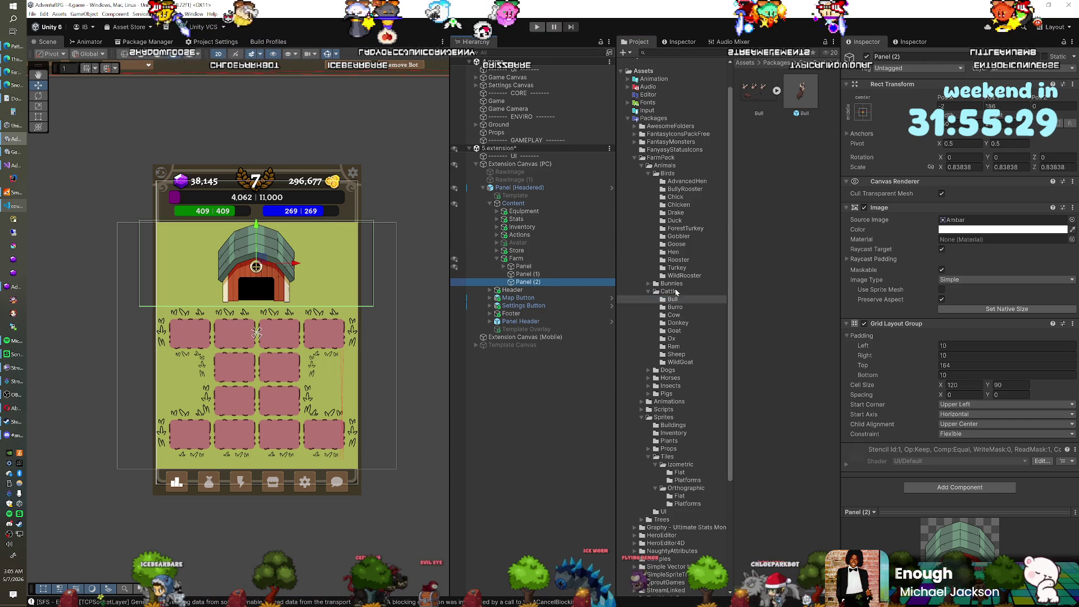
{"action": "left_click", "coordinate": [795, 103]}
{"action": "mouse_move", "coordinate": [795, 103]}
{"action": "left_mouse_down"}
{"action": "mouse_move", "coordinate": [652, 163]}
{"action": "mouse_move", "coordinate": [568, 171]}
{"action": "mouse_move", "coordinate": [513, 148]}
{"action": "left_mouse_up"}
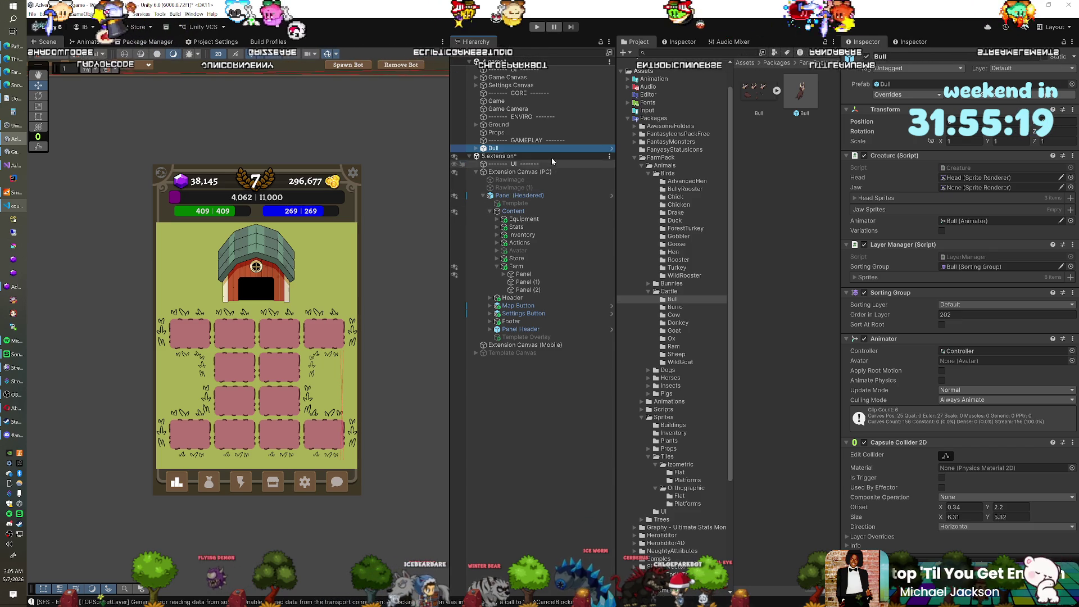
Put the Bull on the Character layer, move it onto the barn, and frame it
{"action": "left_click", "coordinate": [1015, 69]}
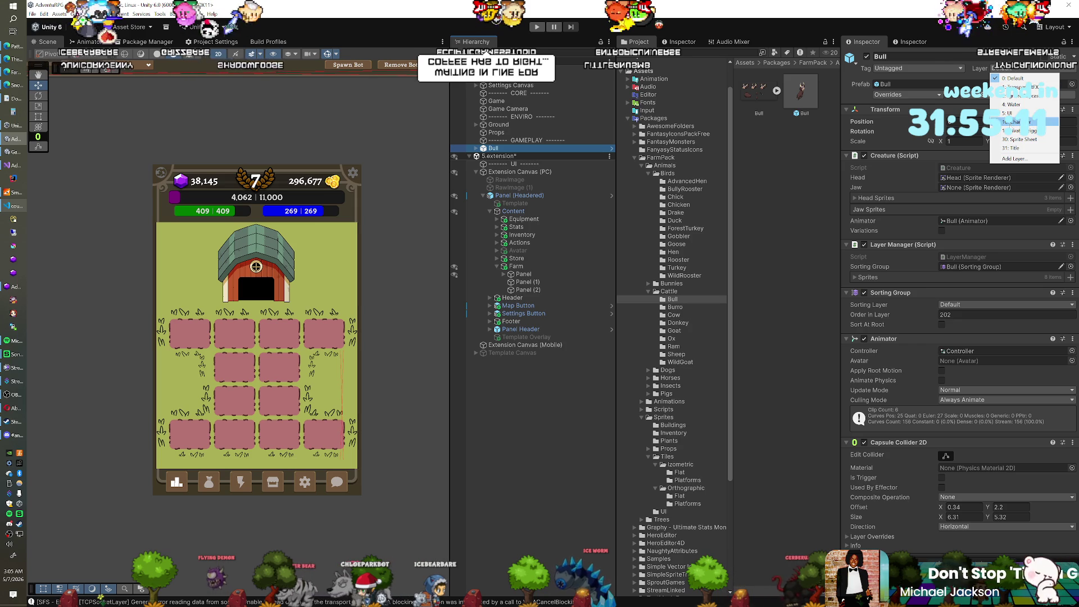
{"action": "left_click", "coordinate": [1013, 121]}
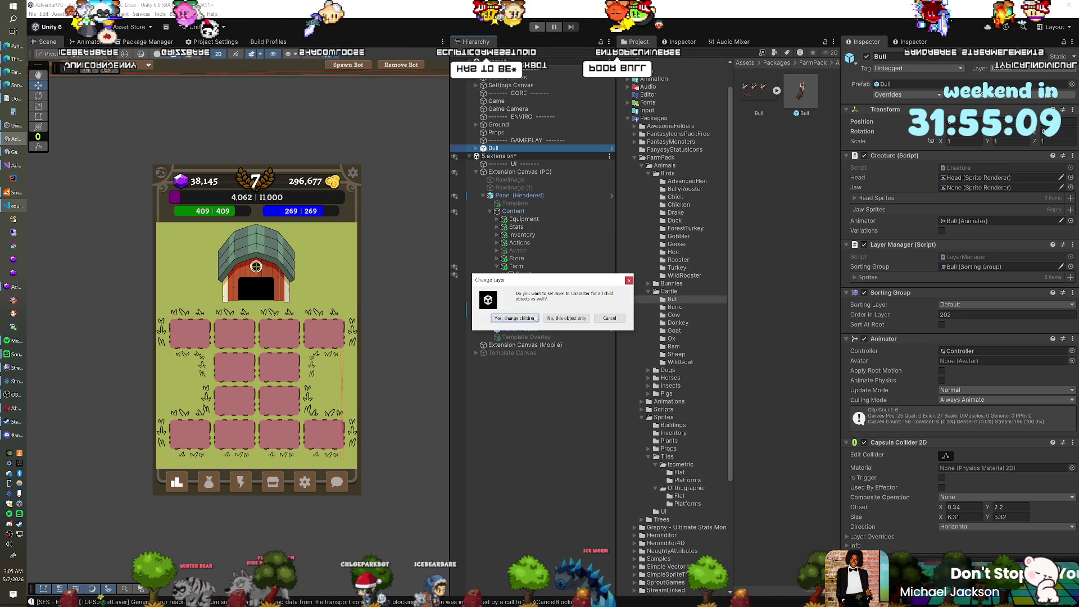
{"action": "left_click", "coordinate": [567, 319]}
{"action": "scroll", "coordinate": [311, 264], "scroll_direction": "down", "scroll_amount": 8}
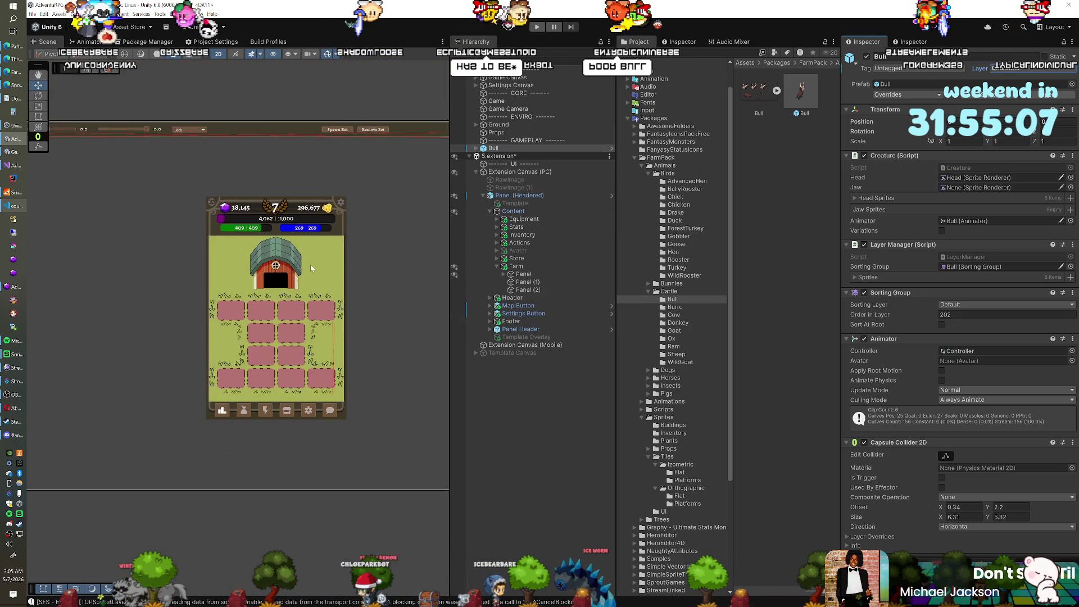
{"action": "mouse_move", "coordinate": [106, 373]}
{"action": "left_mouse_down"}
{"action": "mouse_move", "coordinate": [315, 271]}
{"action": "mouse_move", "coordinate": [273, 285]}
{"action": "left_mouse_up"}
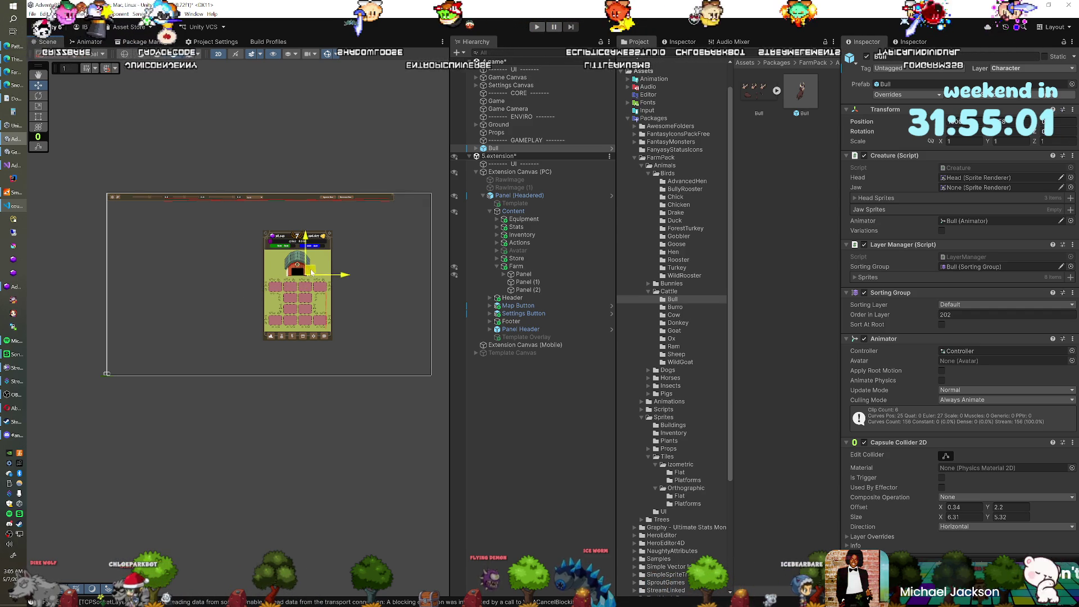
{"action": "key", "text": "f"}
{"action": "scroll", "coordinate": [293, 289], "scroll_direction": "down", "scroll_amount": 10}
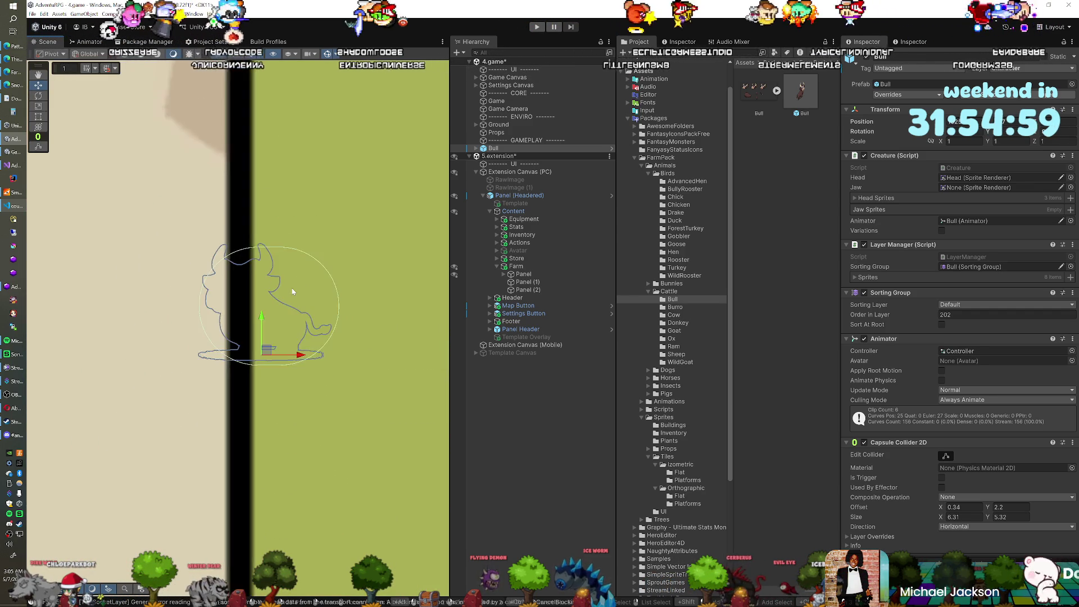
{"action": "scroll", "coordinate": [295, 281], "scroll_direction": "down", "scroll_amount": 10}
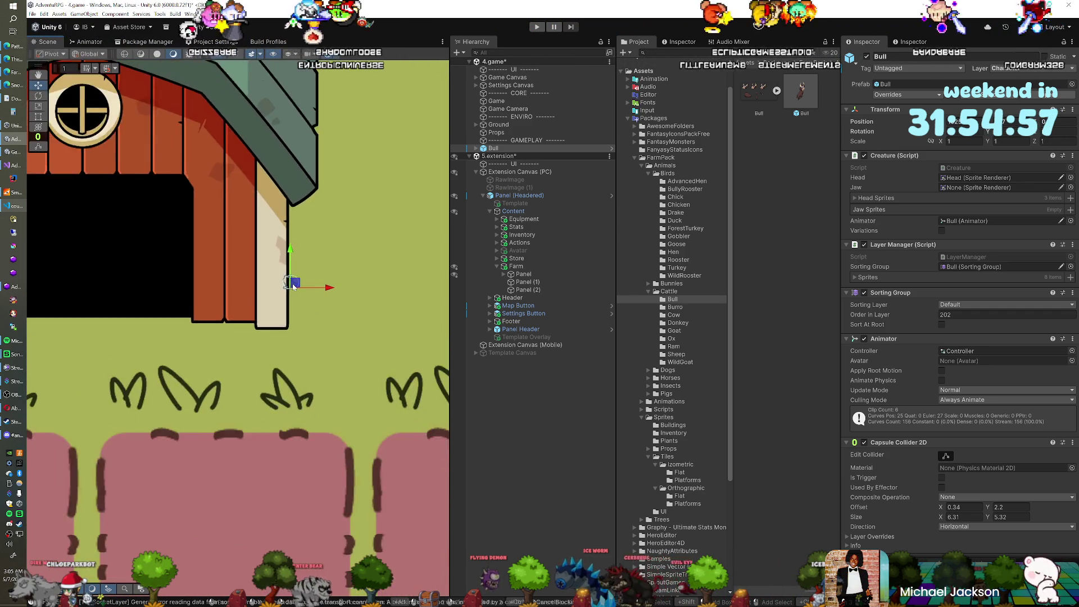
{"action": "scroll", "coordinate": [300, 294], "scroll_direction": "down", "scroll_amount": 1}
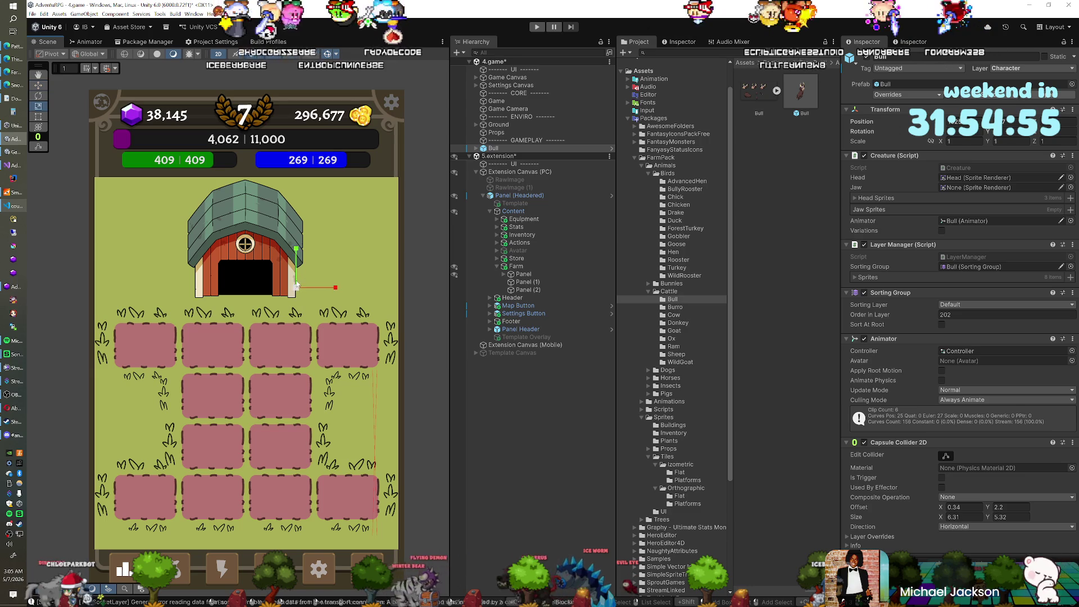
Enlarge the Bull about ninefold, move it left off the farm, then delete it
{"action": "key", "text": "r"}
{"action": "mouse_move", "coordinate": [297, 287]}
{"action": "left_mouse_down"}
{"action": "mouse_move", "coordinate": [435, 184]}
{"action": "mouse_move", "coordinate": [564, 136]}
{"action": "left_mouse_up"}
{"action": "scroll", "coordinate": [314, 289], "scroll_direction": "down", "scroll_amount": 3}
{"action": "scroll", "coordinate": [315, 289], "scroll_direction": "down", "scroll_amount": 1}
{"action": "key", "text": "w"}
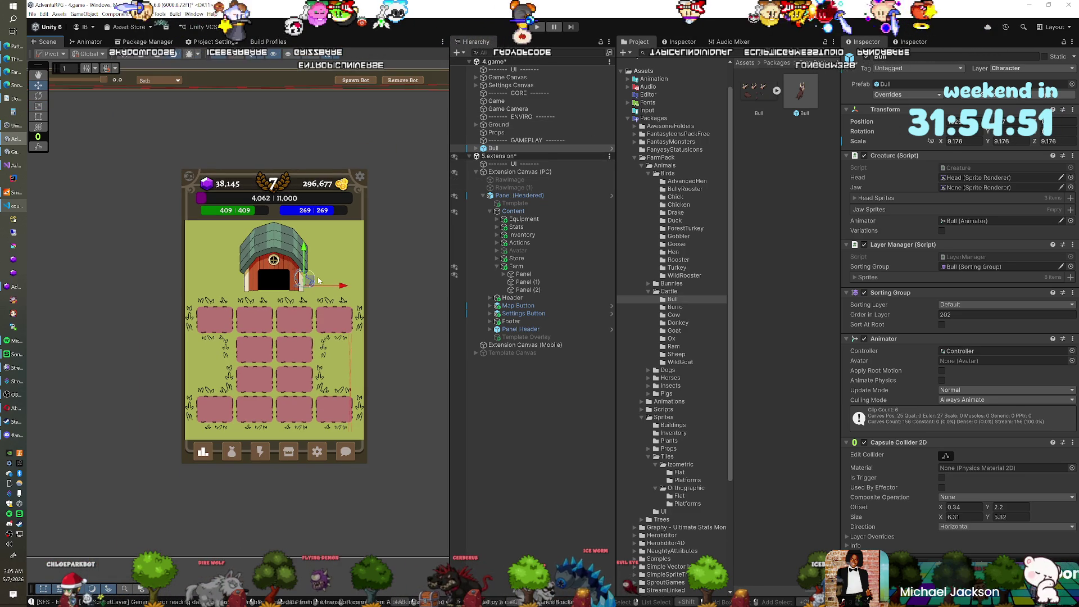
{"action": "left_click_drag", "start_coordinate": [313, 285], "coordinate": [160, 293]}
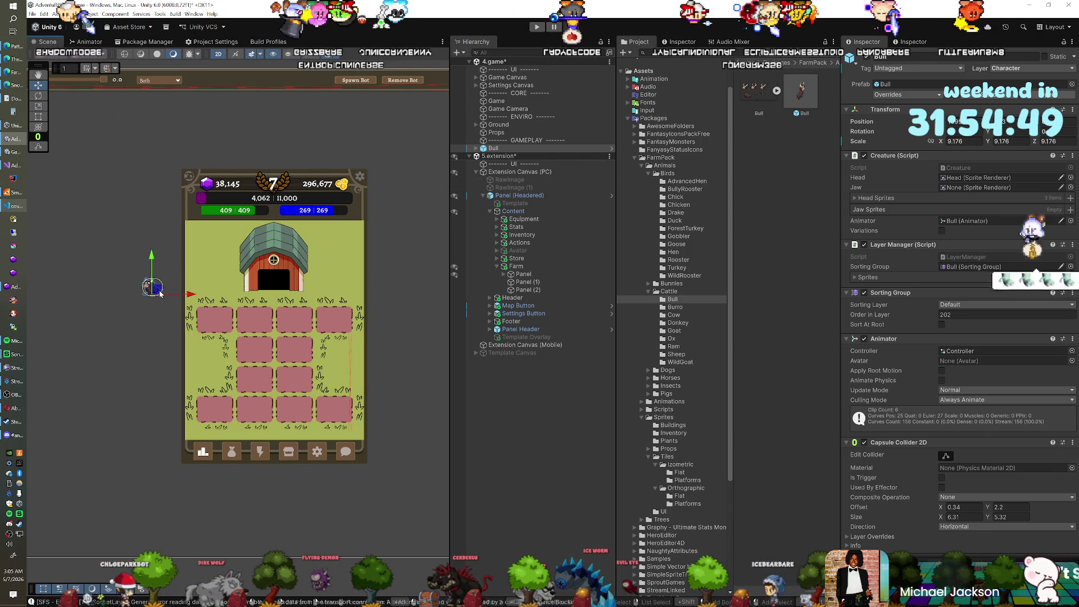
{"action": "key", "text": "Delete"}
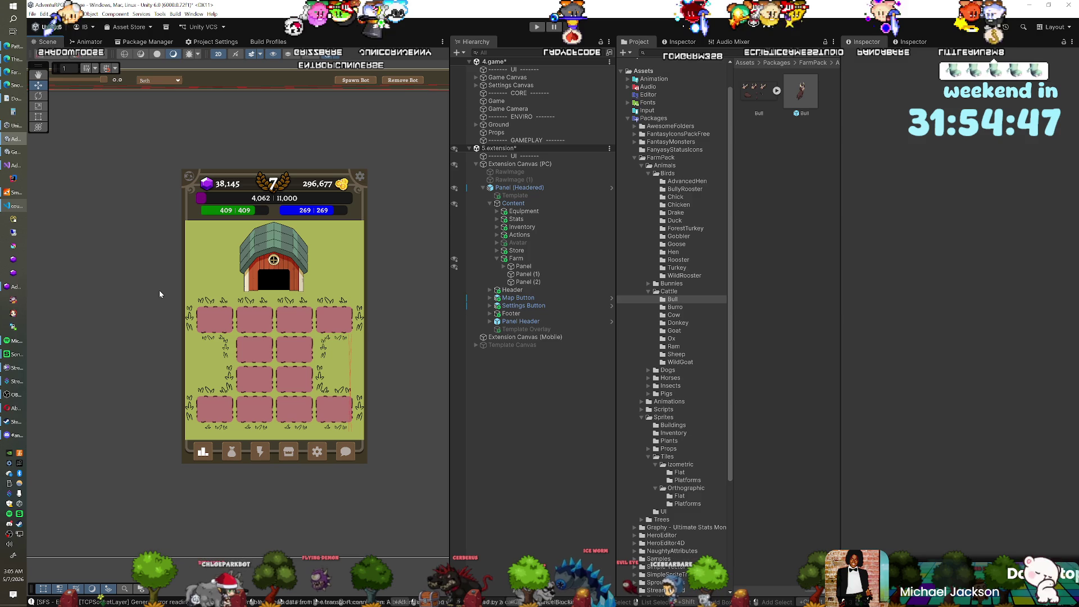